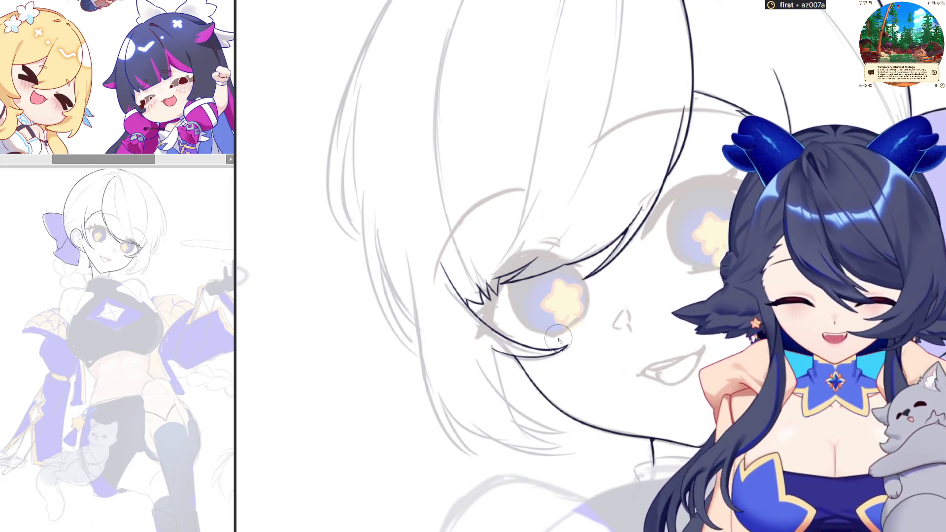
Flip the canvas view back to normal, then mirror it again to check the drawing.
scroll(558, 340, "down", 2)
scroll(575, 329, "up", 1)
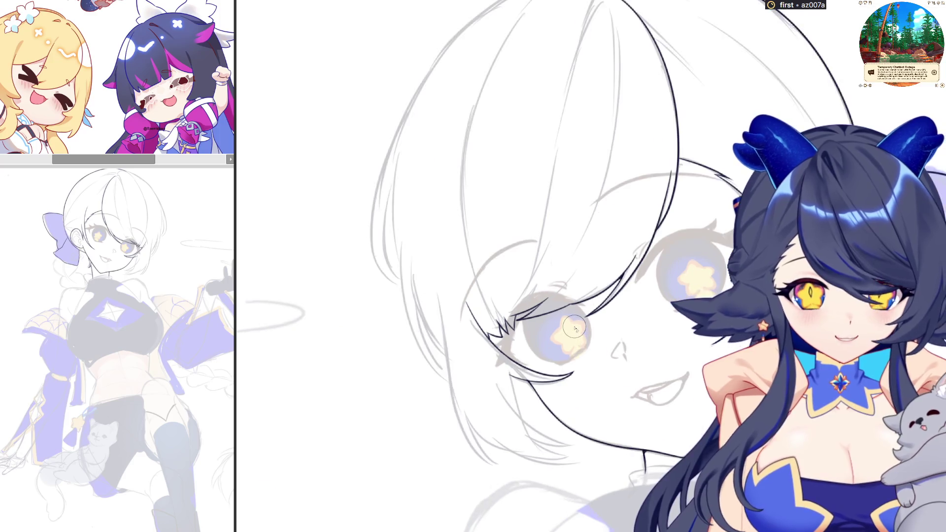
key("h")
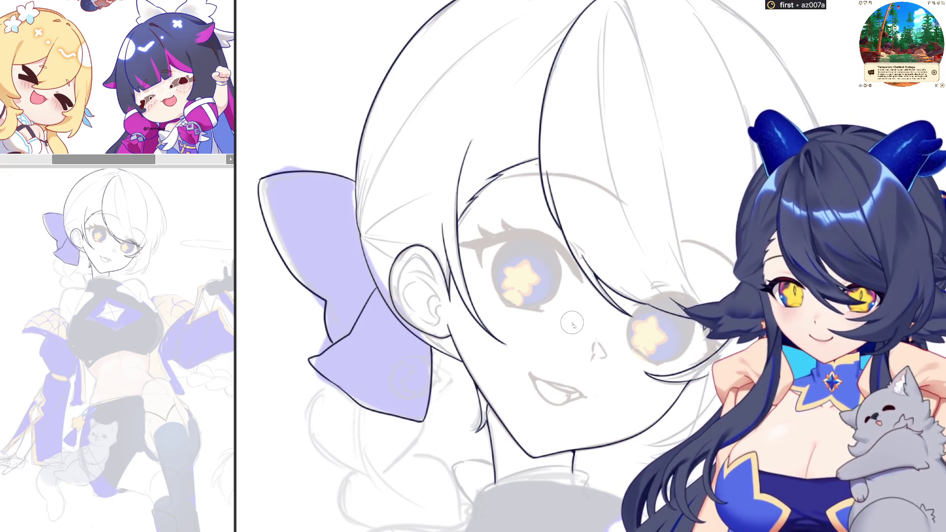
scroll(572, 324, "down", 1)
scroll(833, 105, "up", 1)
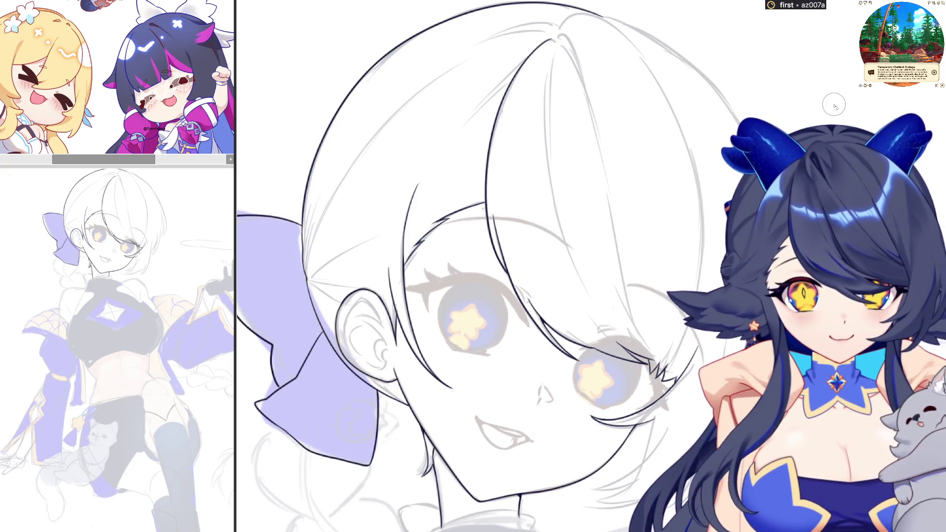
key("h")
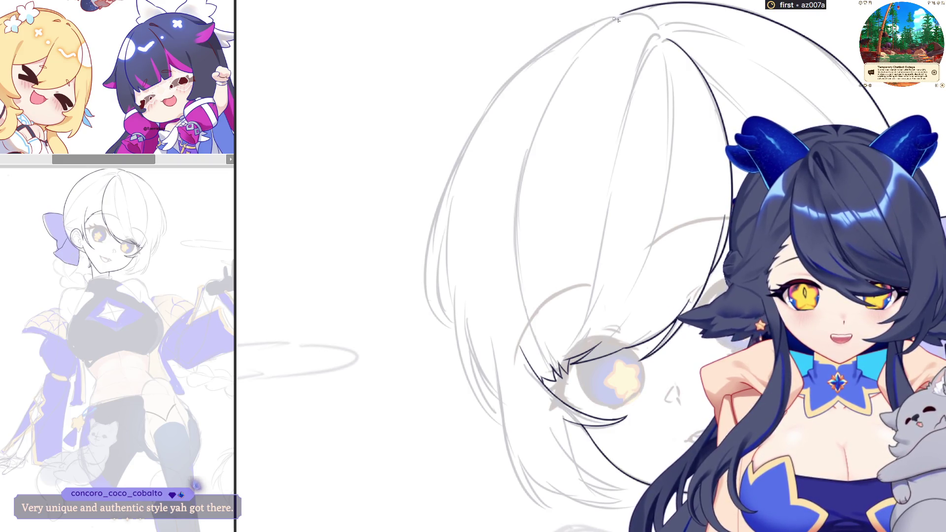
Ink the outer curve of the hair, then lasso it and nudge it up slightly.
left_click_drag(622, 18, 446, 196)
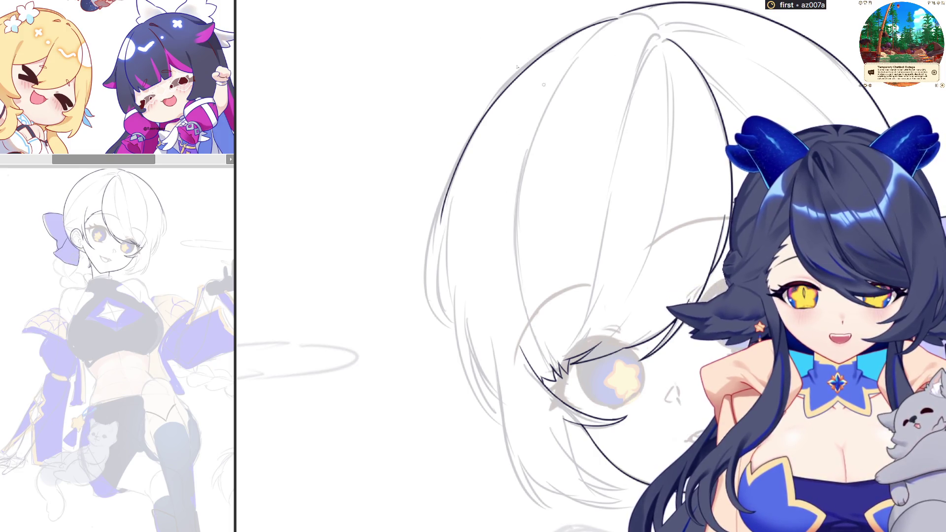
scroll(544, 85, "up", 3)
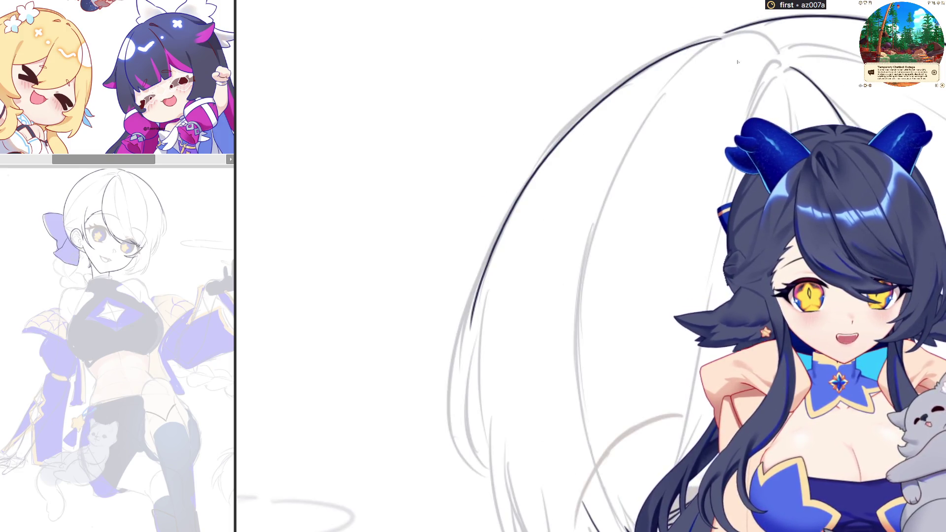
left_click_drag(722, 37, 662, 322)
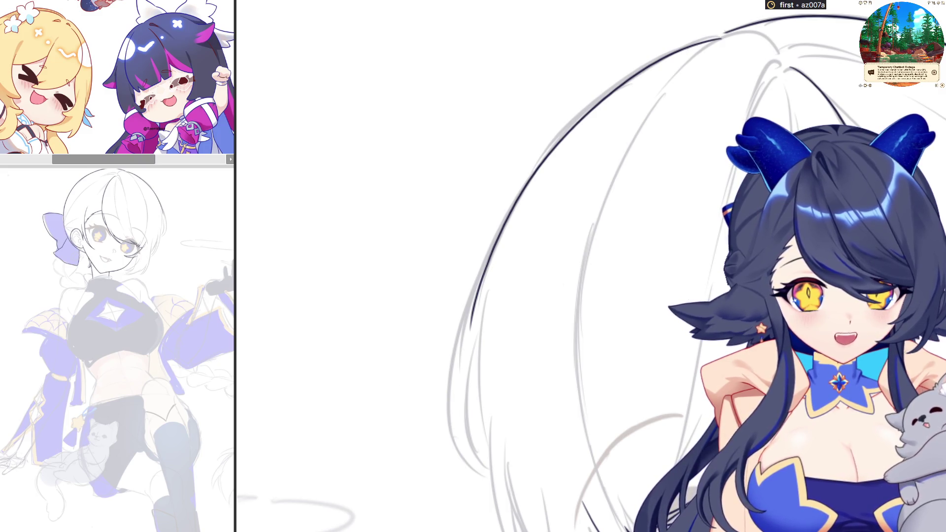
key("ctrl+t")
key("Up")
key("Up")
key("Up")
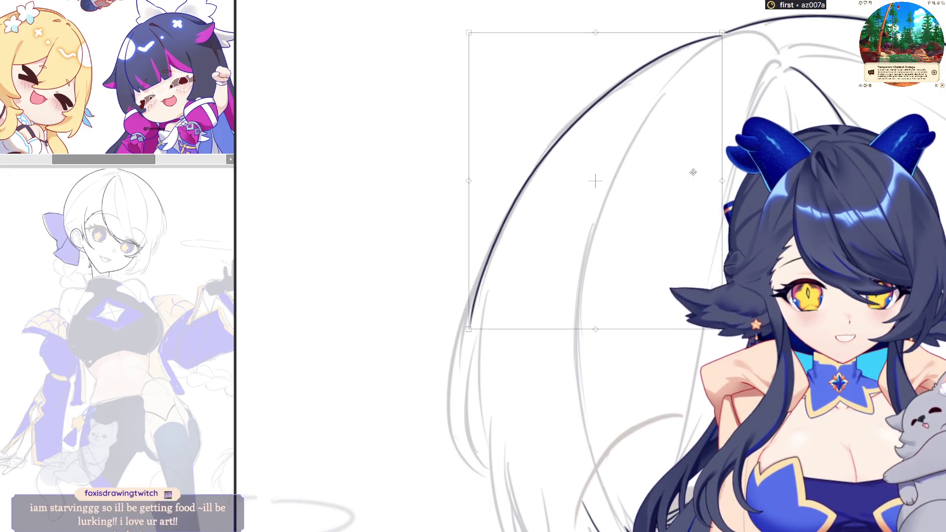
key("Return")
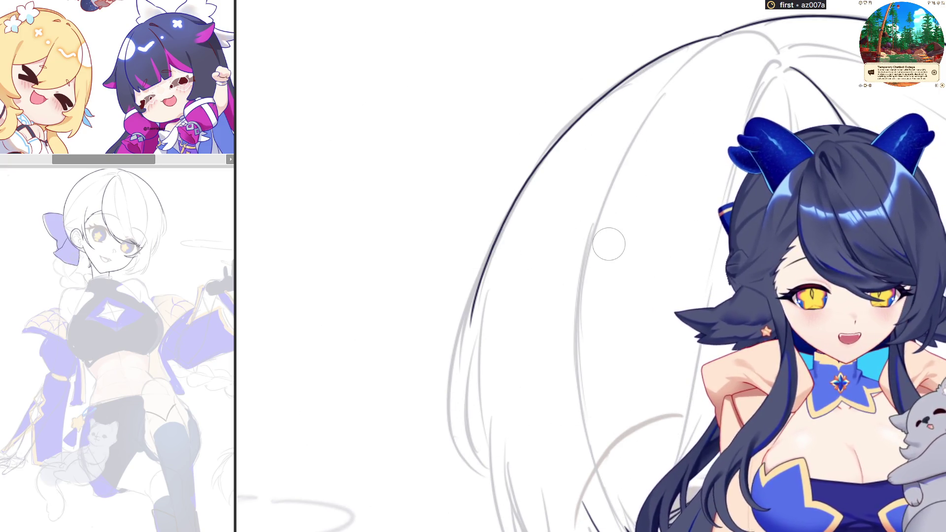
Skew the lower end of the dark hair line leftward with Free Transform.
left_click_drag(660, 69, 375, 449)
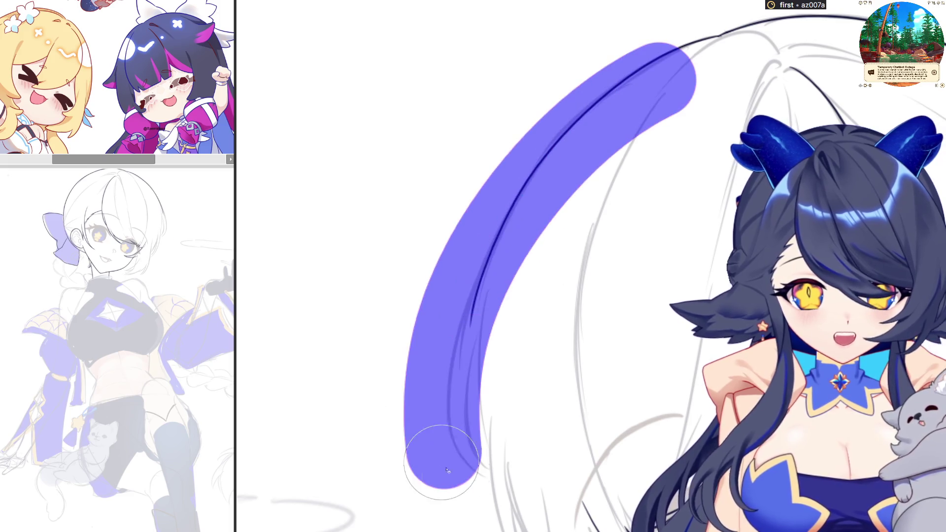
key("ctrl+t")
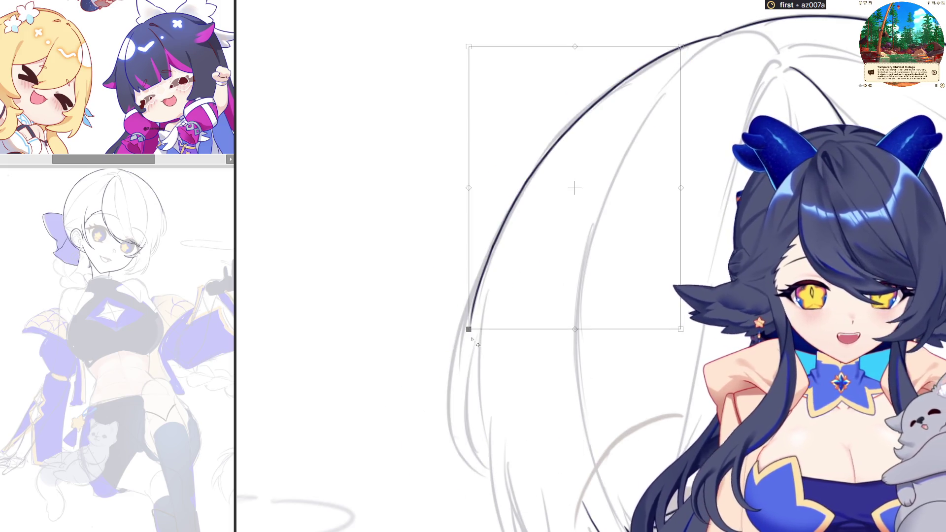
left_click_drag(468, 329, 460, 335)
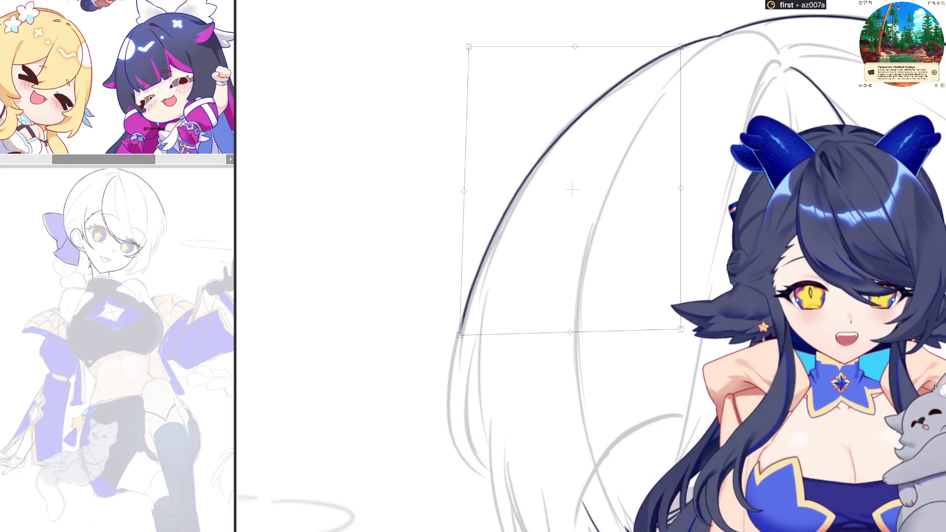
key("Return")
Extend the left hair outline downward and ink the inner strand line, redrawing misfires.
left_click_drag(457, 340, 497, 487)
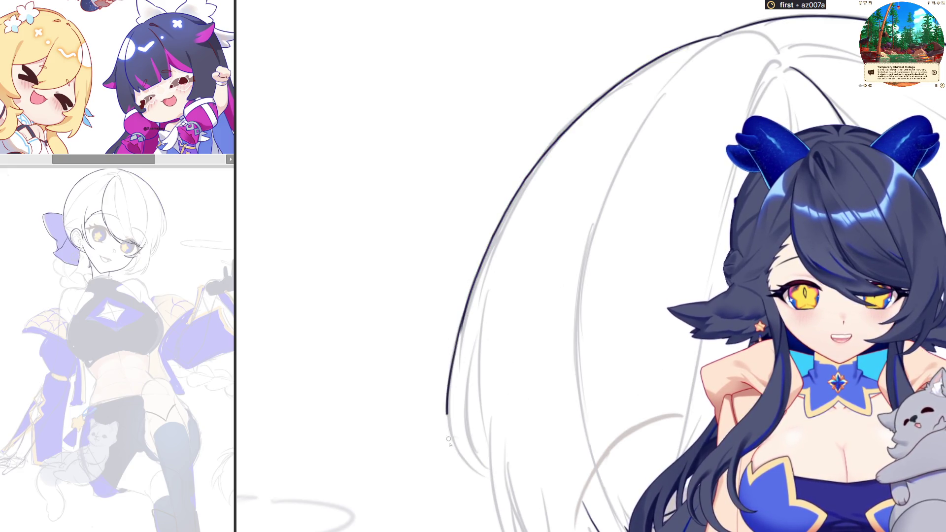
key("ctrl+z")
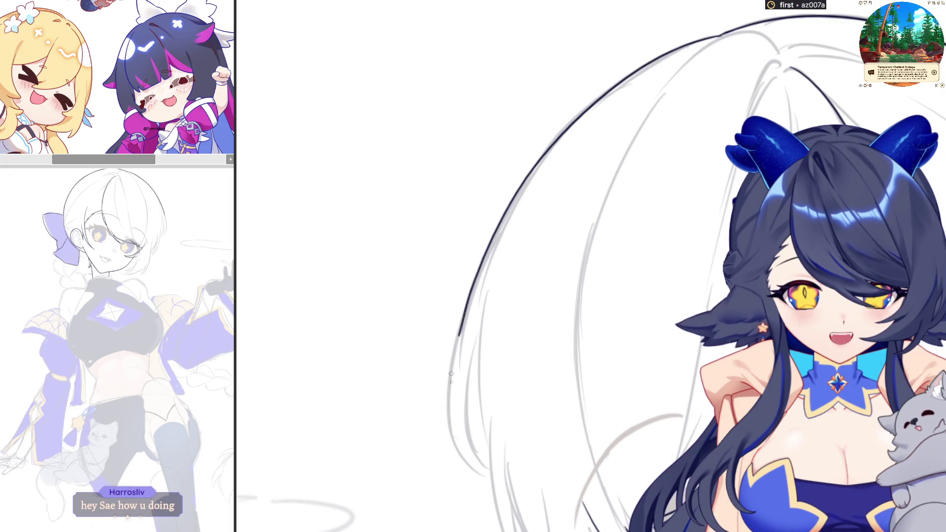
left_click_drag(458, 336, 490, 472)
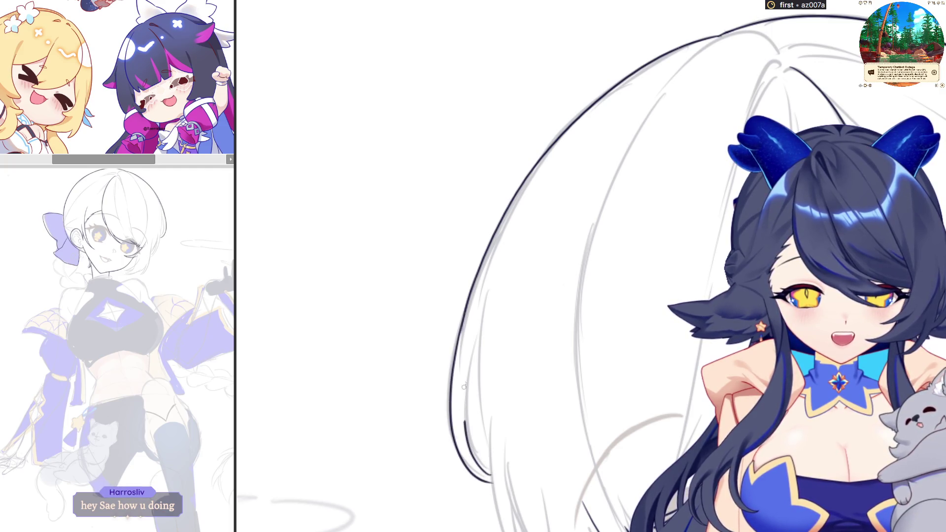
mouse_move(465, 422)
left_mouse_down()
mouse_move(480, 343)
mouse_move(491, 447)
left_mouse_up()
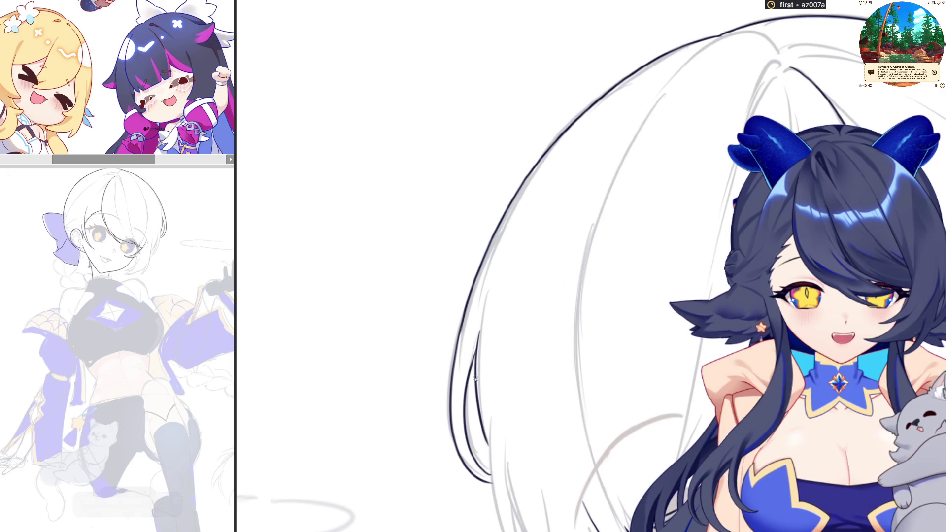
key("ctrl+z")
left_click_drag(477, 413, 488, 304)
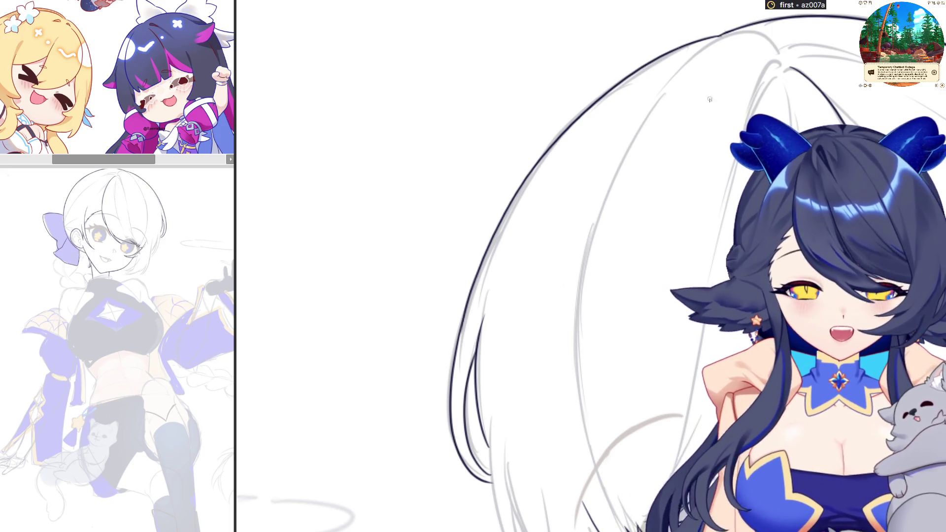
scroll(564, 204, "down", 2)
scroll(525, 305, "up", 3)
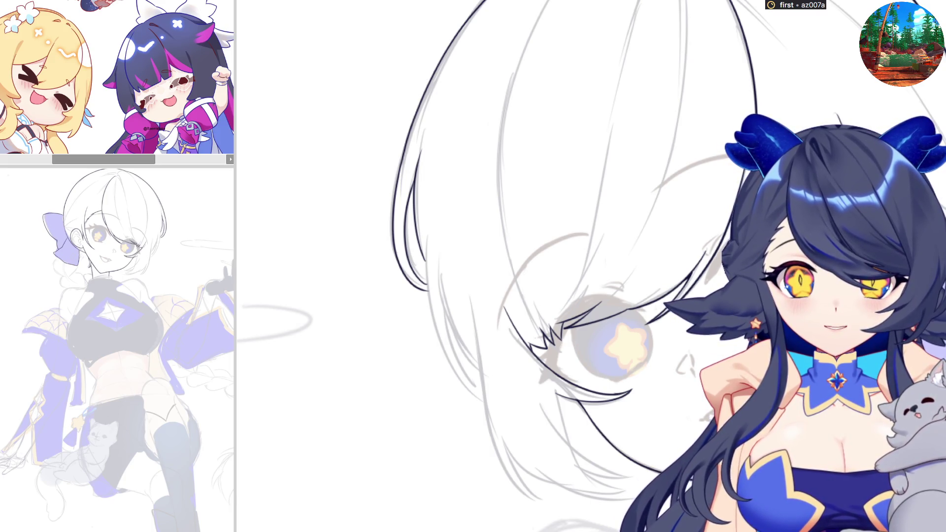
scroll(548, 201, "down", 3)
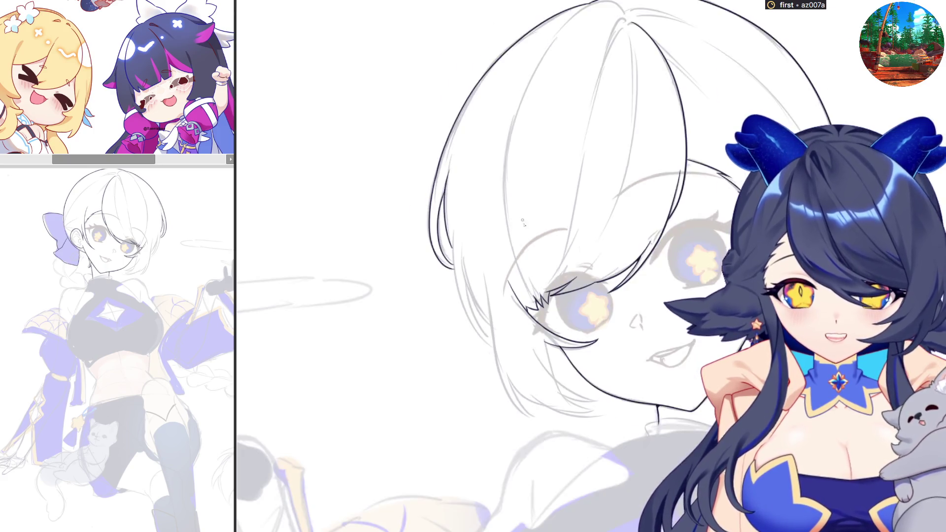
scroll(548, 201, "up", 3)
scroll(548, 201, "down", 3)
scroll(547, 201, "up", 3)
scroll(548, 200, "up", 2)
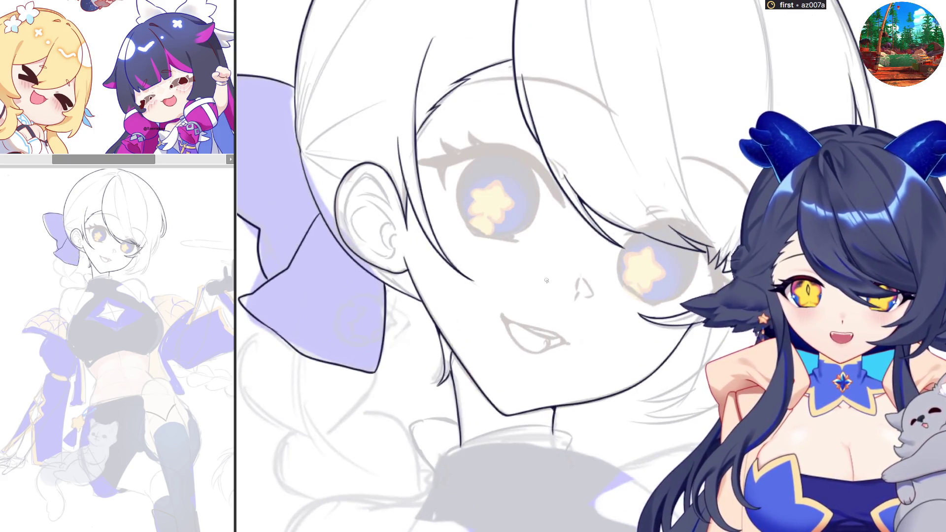
scroll(670, 293, "up", 1)
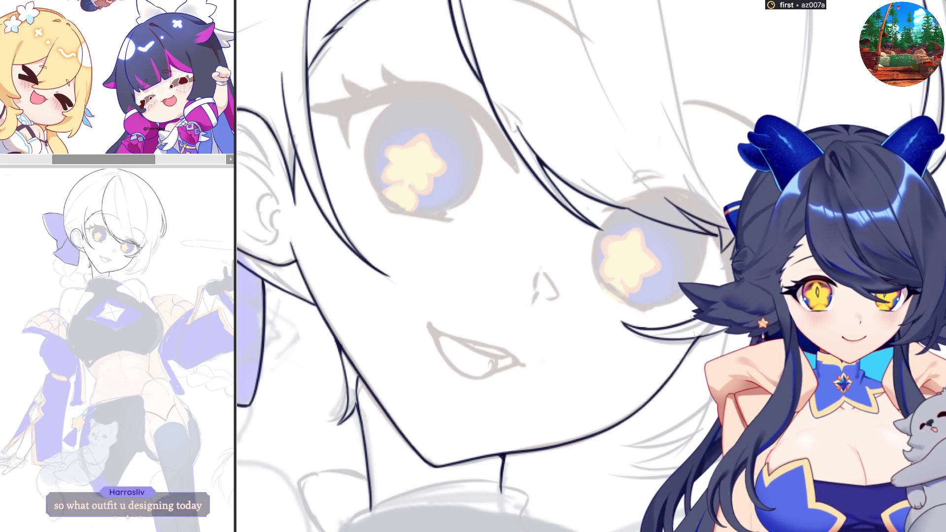
key("ctrl+t")
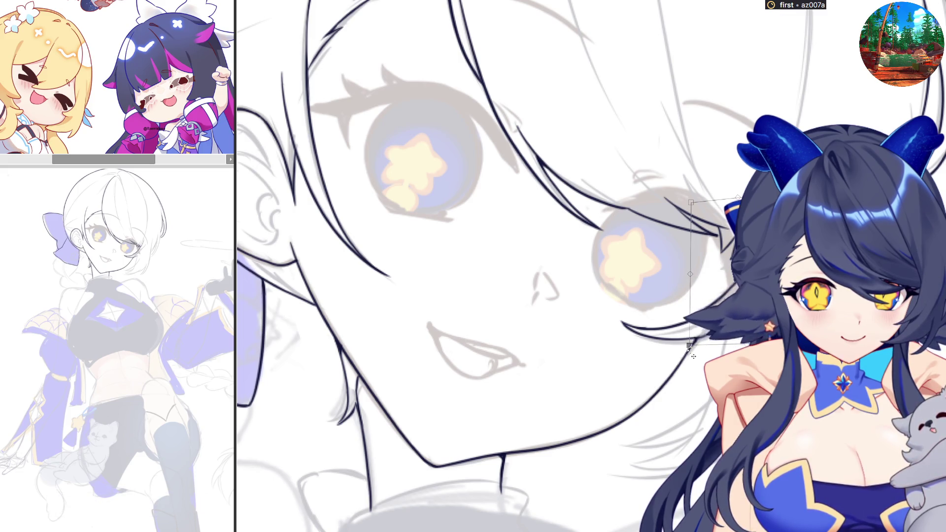
key("Return")
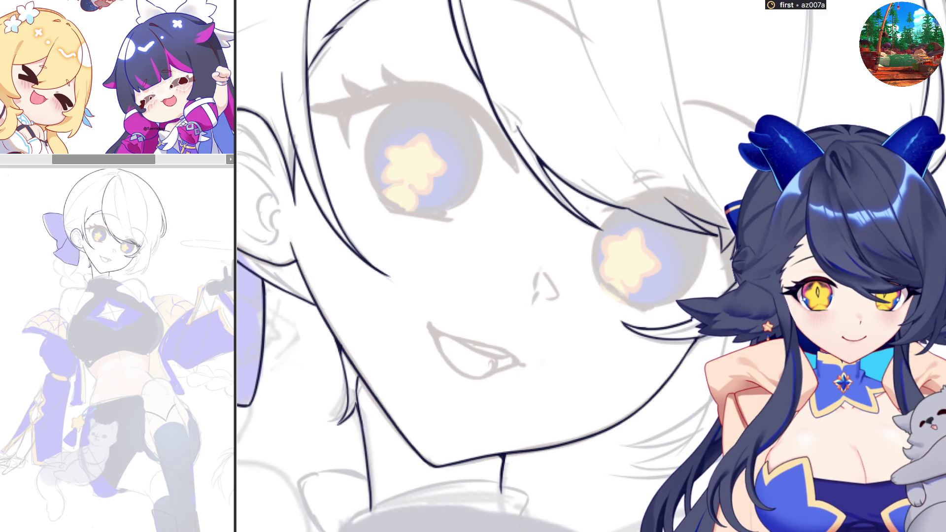
key("h")
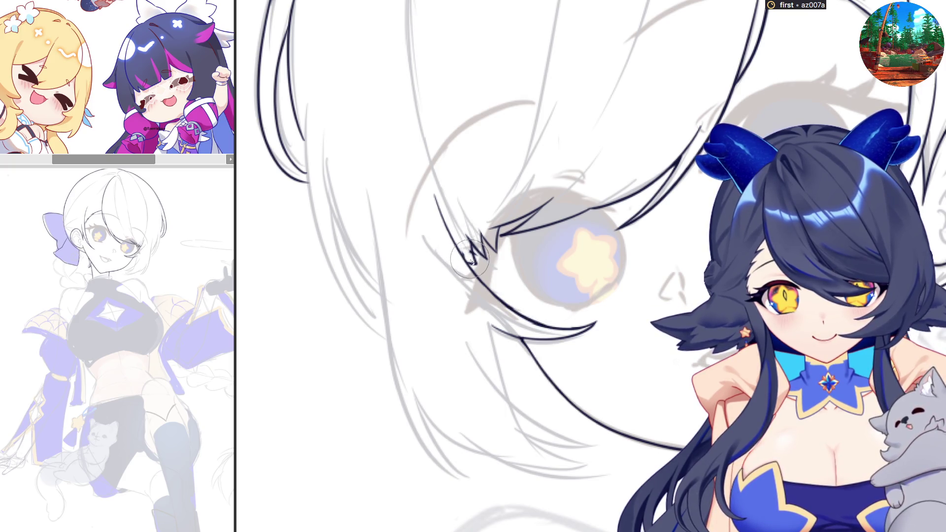
Redraw the lash spikes at the eye corner and ink three hair strands beside the face.
left_click_drag(468, 264, 482, 233)
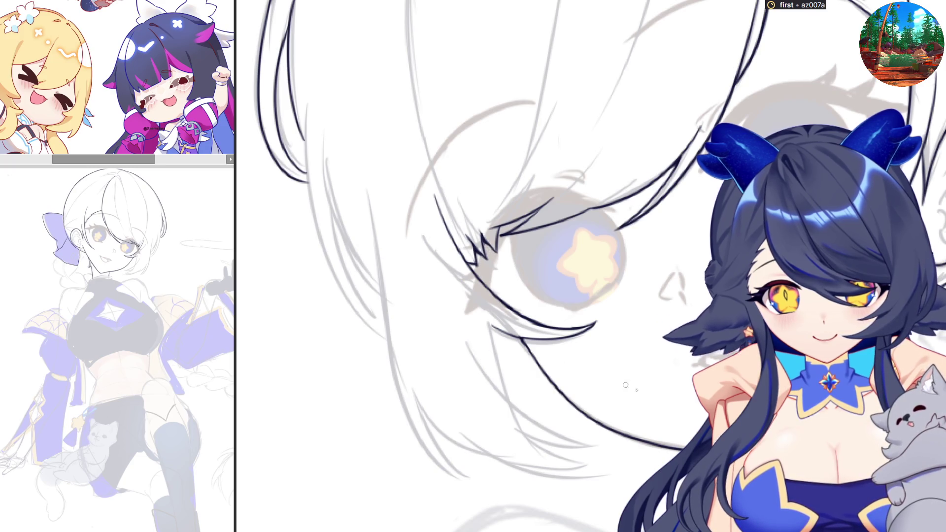
key("h")
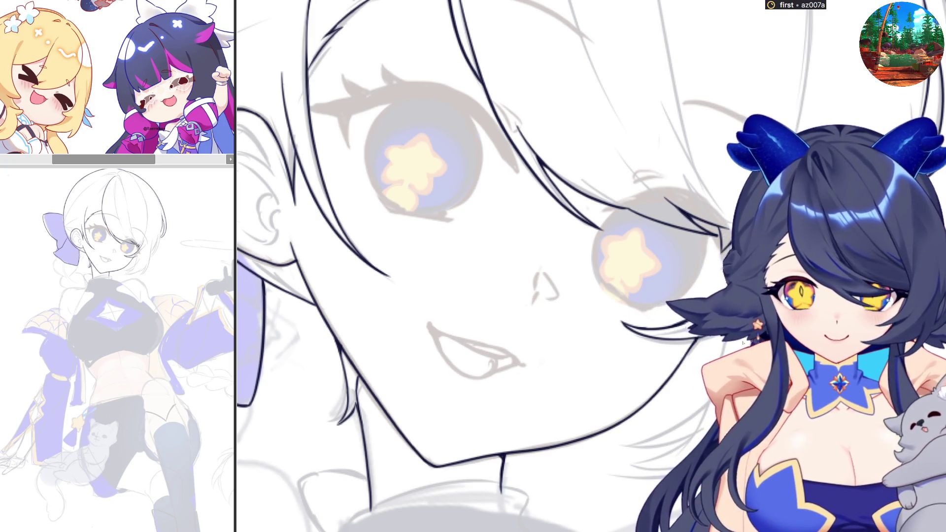
left_click_drag(743, 342, 544, 373)
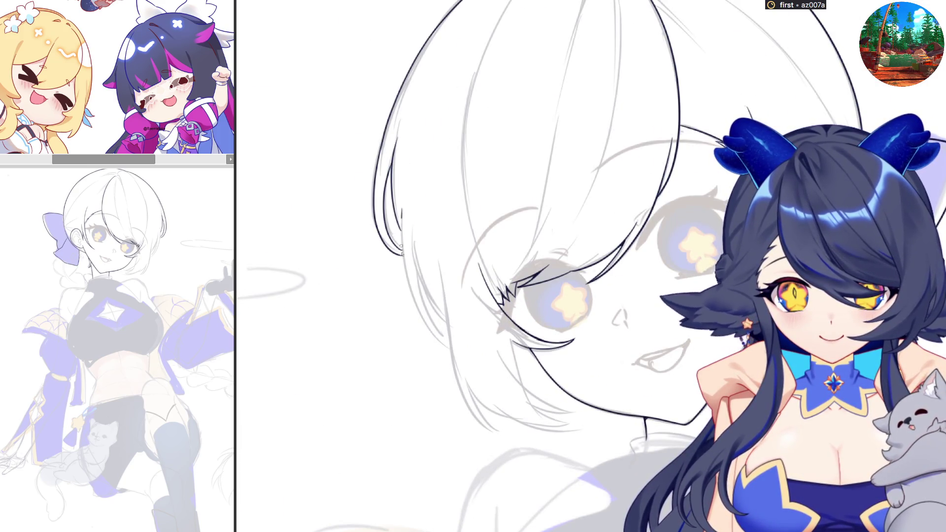
left_click_drag(419, 315, 450, 346)
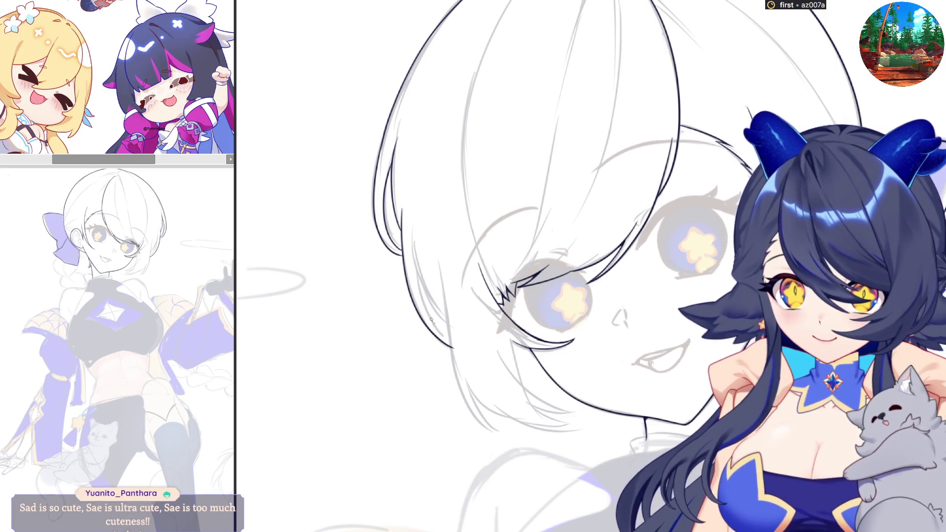
left_click_drag(450, 342, 424, 284)
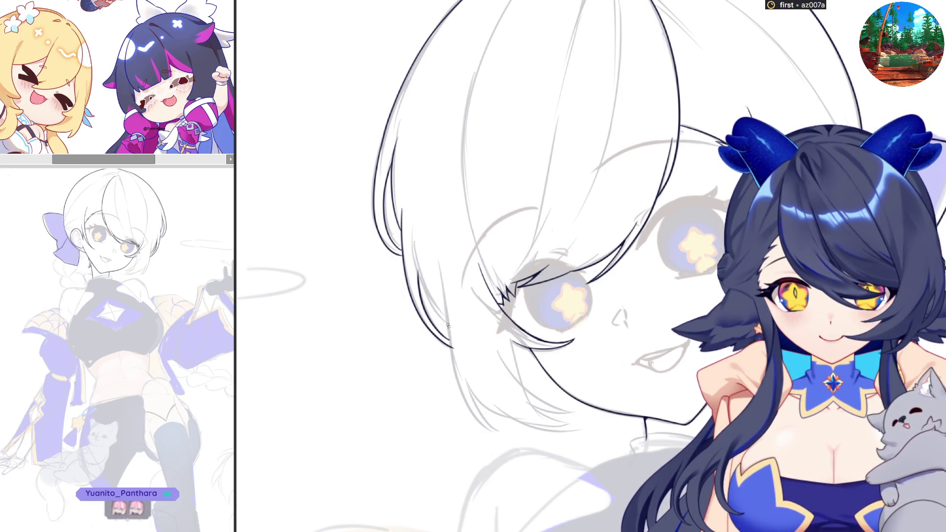
left_click_drag(447, 329, 416, 256)
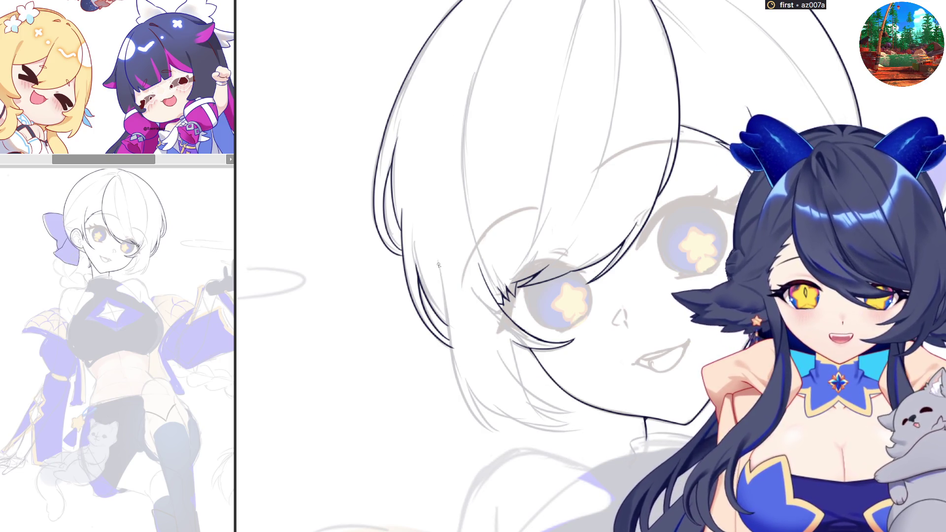
Ink the hair line down toward the neck, trimming its tail, then straighten and zoom the view.
left_click_drag(439, 264, 451, 335)
key("ctrl+z")
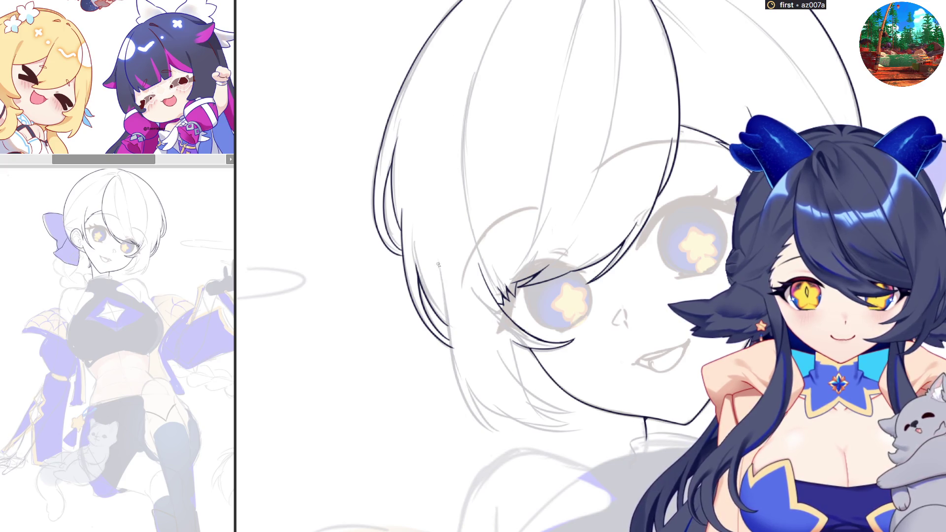
left_click_drag(437, 264, 478, 418)
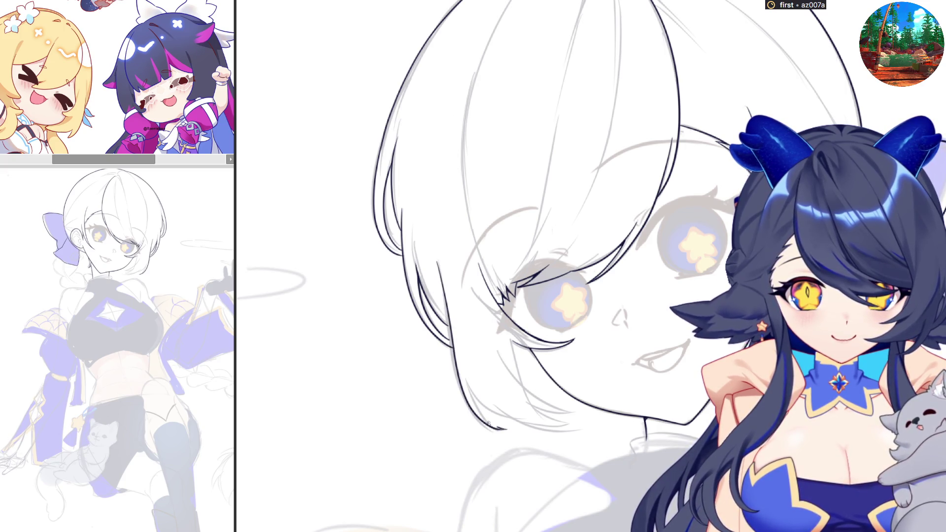
key("ctrl+z")
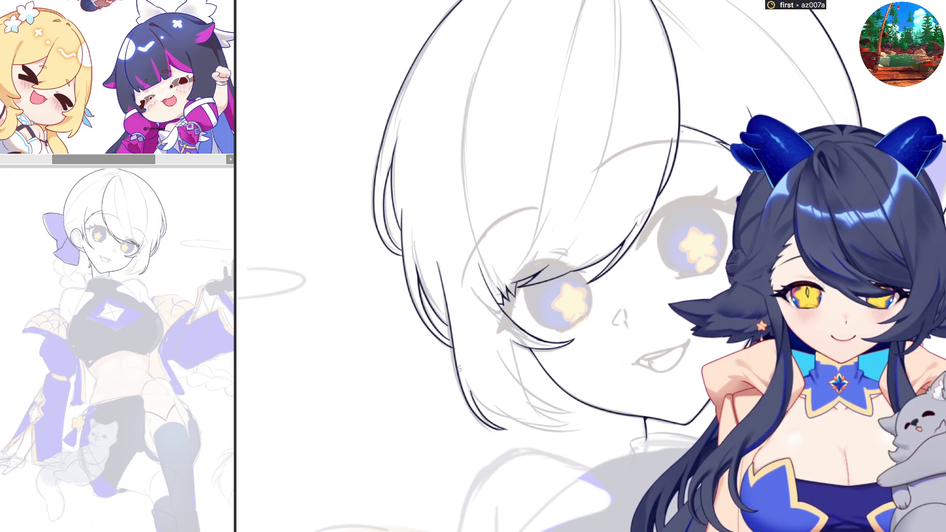
scroll(335, 373, "up", 3)
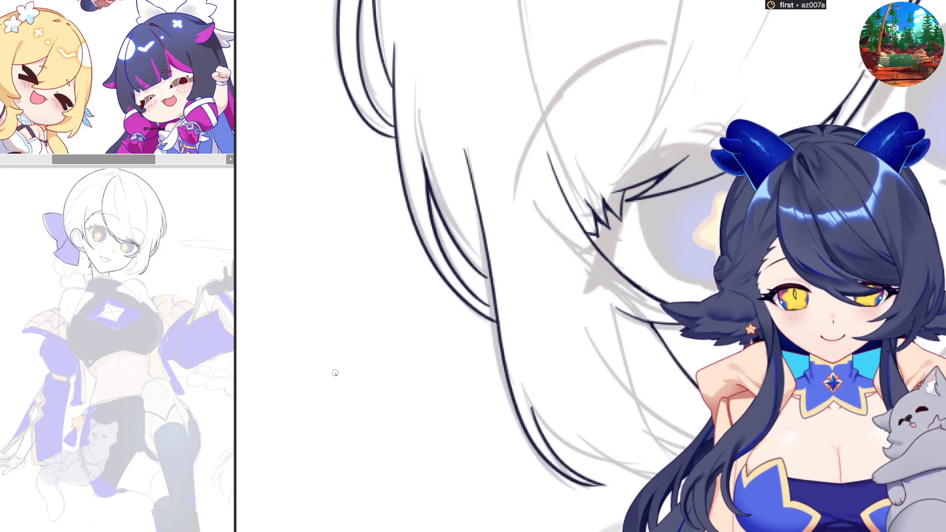
scroll(335, 373, "up", 1)
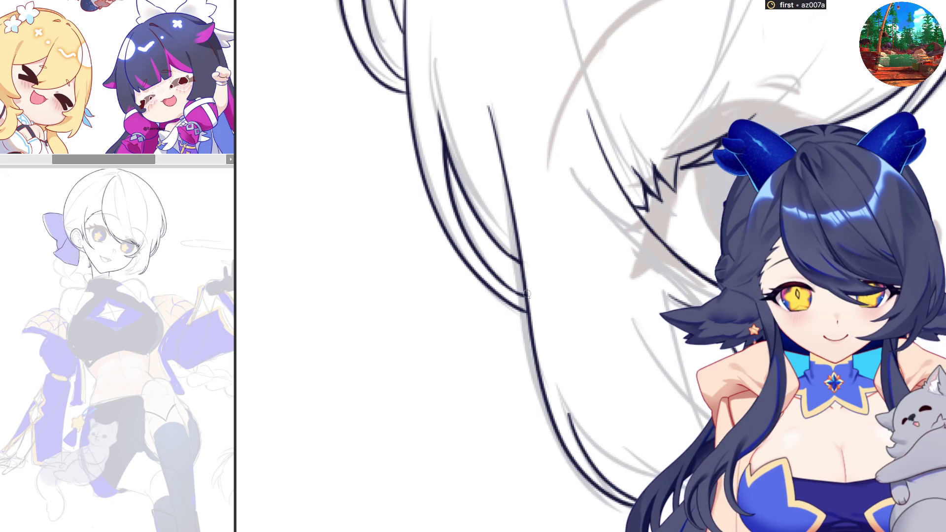
key("asciicircum")
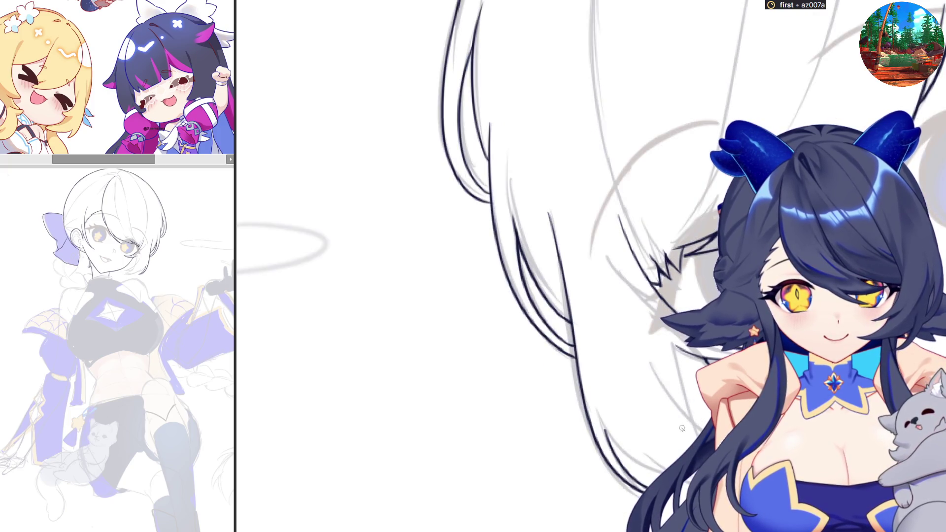
key("minus")
key("minus")
key("ctrl+plus")
key("ctrl+plus")
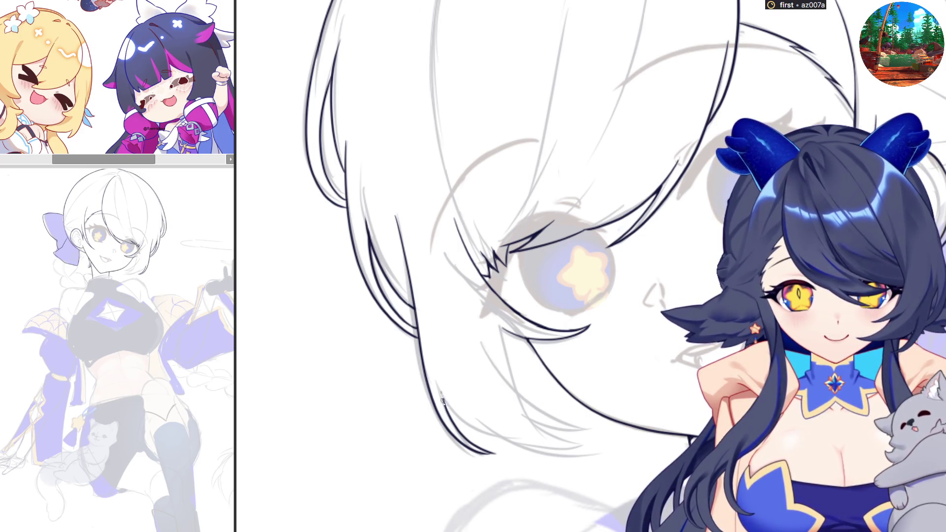
Ink the lower edge of the hair and its lower strand, undoing the overlong retry.
mouse_move(444, 397)
left_mouse_down()
mouse_move(564, 451)
mouse_move(604, 445)
left_mouse_up()
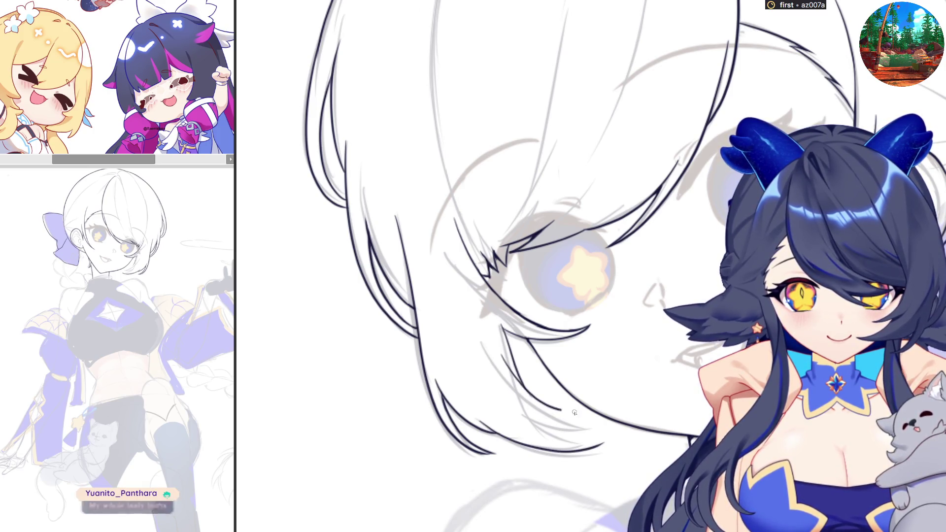
left_click_drag(520, 402, 574, 414)
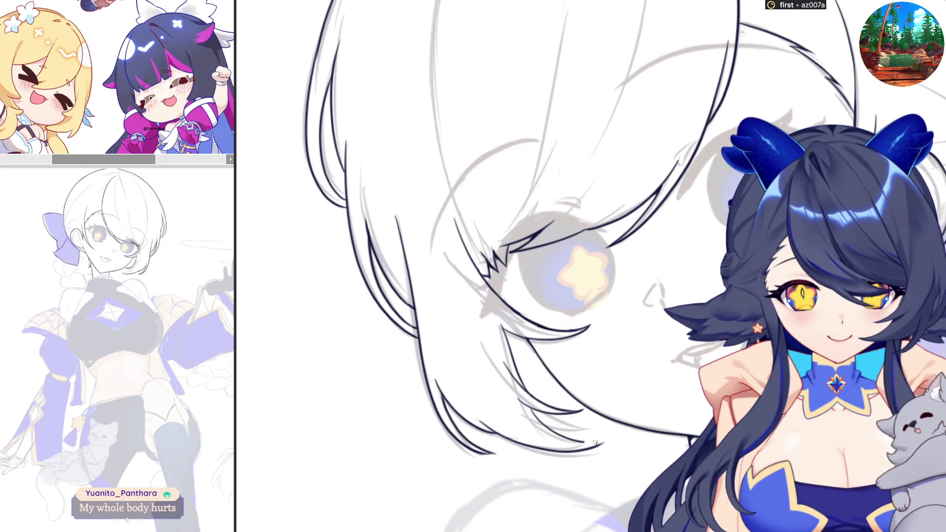
left_click_drag(557, 433, 607, 439)
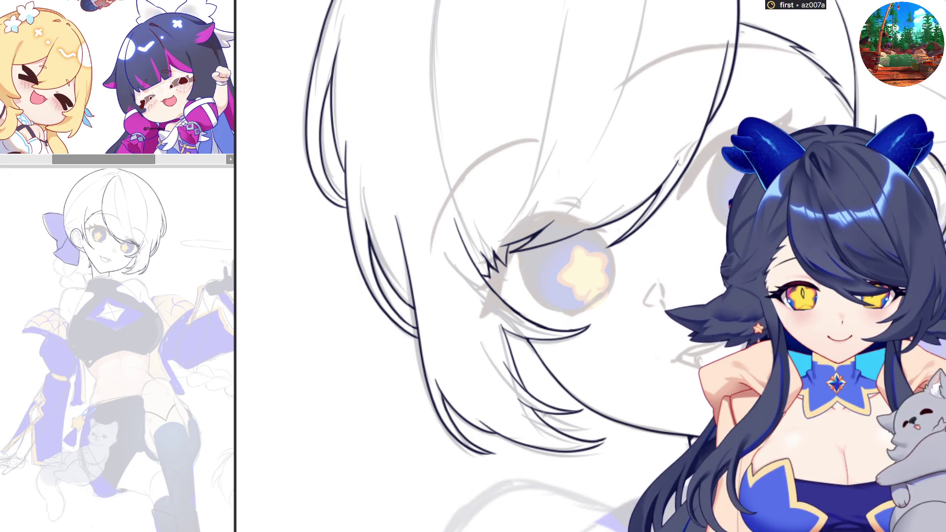
key("ctrl+z")
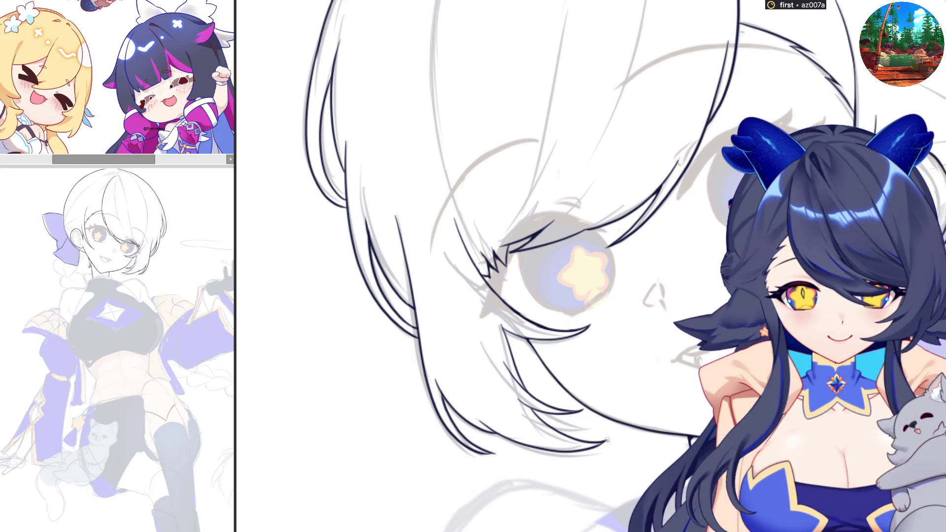
Mirror-check the face at two zoom levels, then undo the thin stroke atop the head.
key("h")
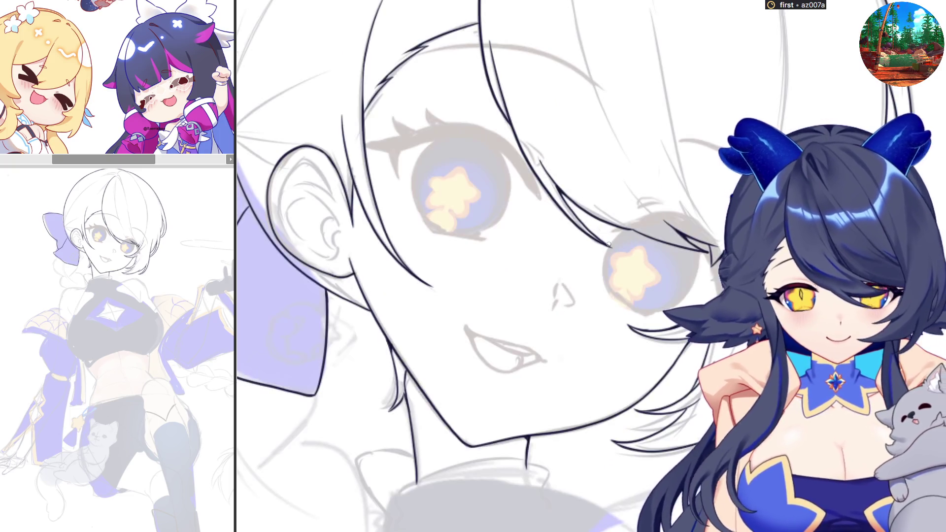
key("h")
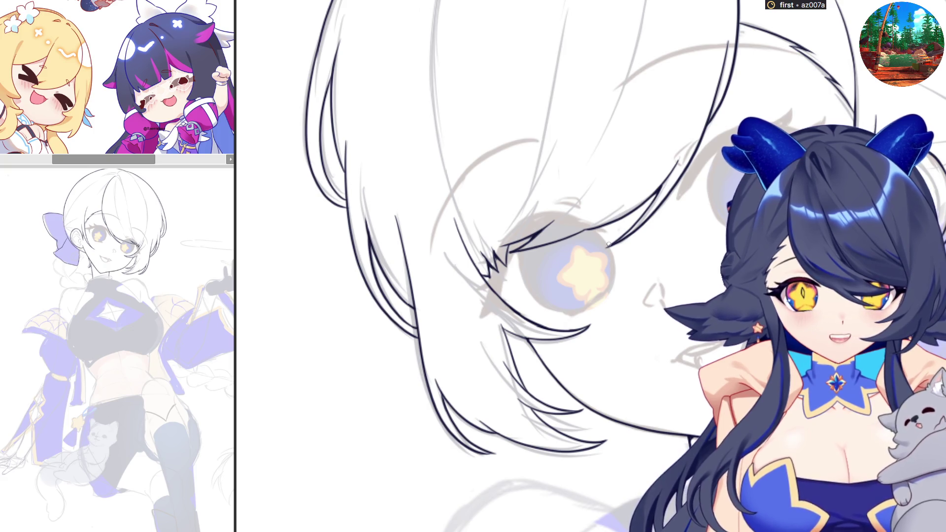
key("ctrl+minus")
key("h")
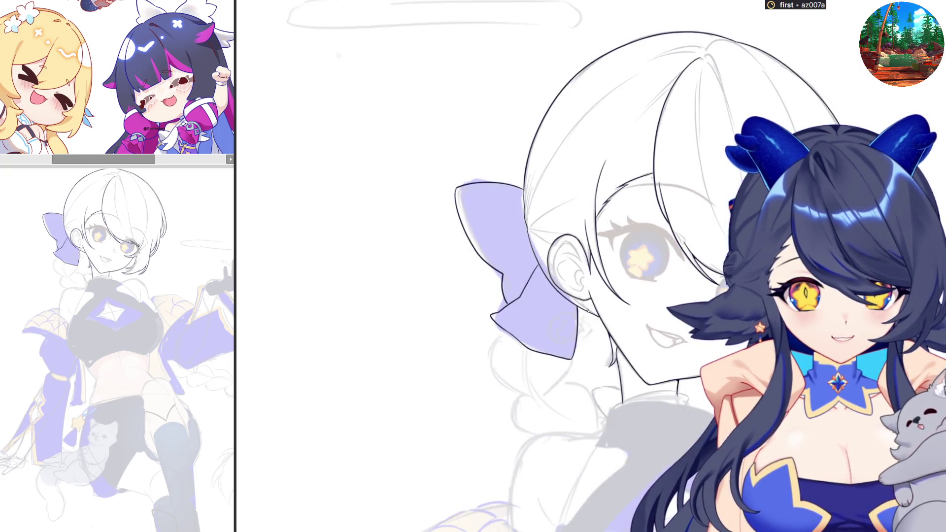
key("h")
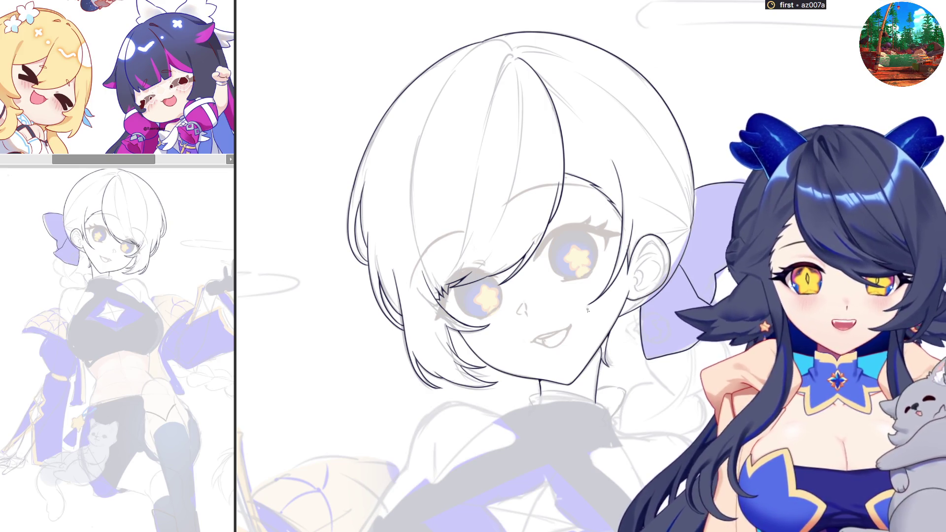
scroll(391, 134, "up", 3)
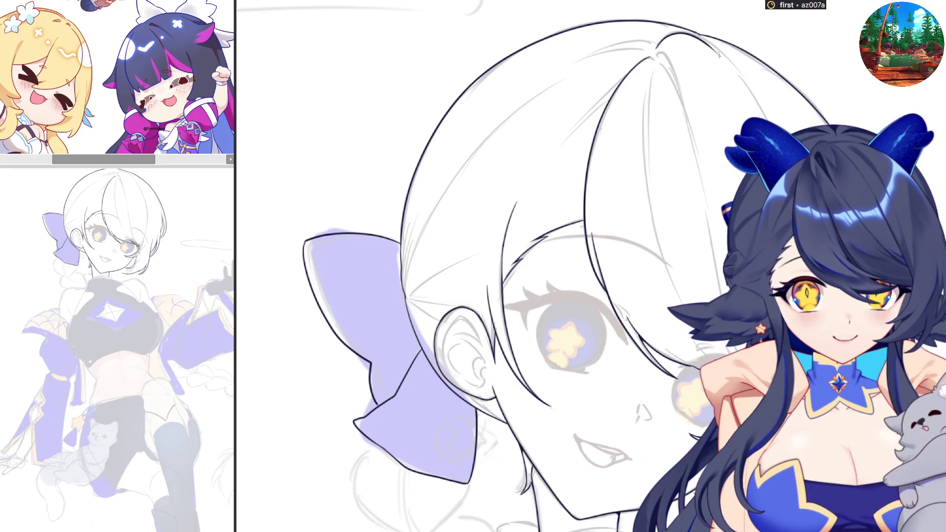
key("ctrl+z")
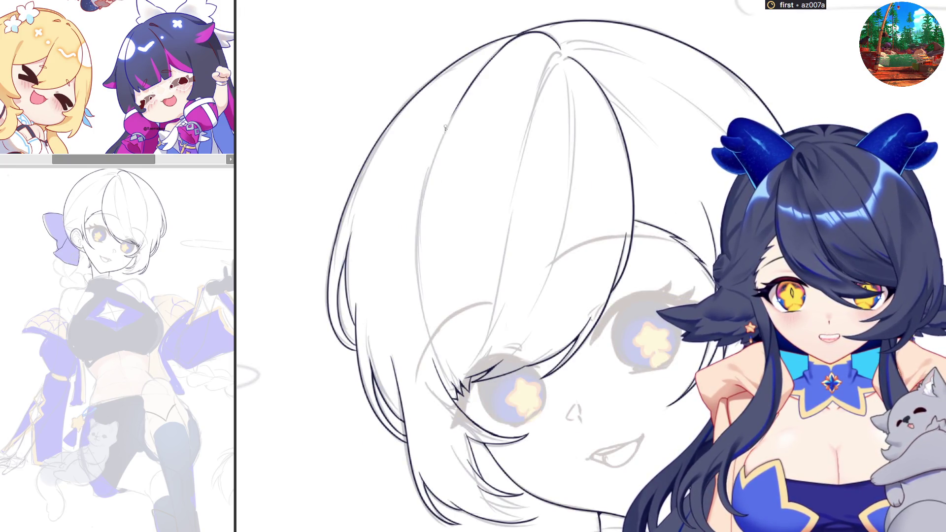
Ink the left edge of the central hair strand and stretch that area slightly taller.
left_click_drag(447, 123, 428, 312)
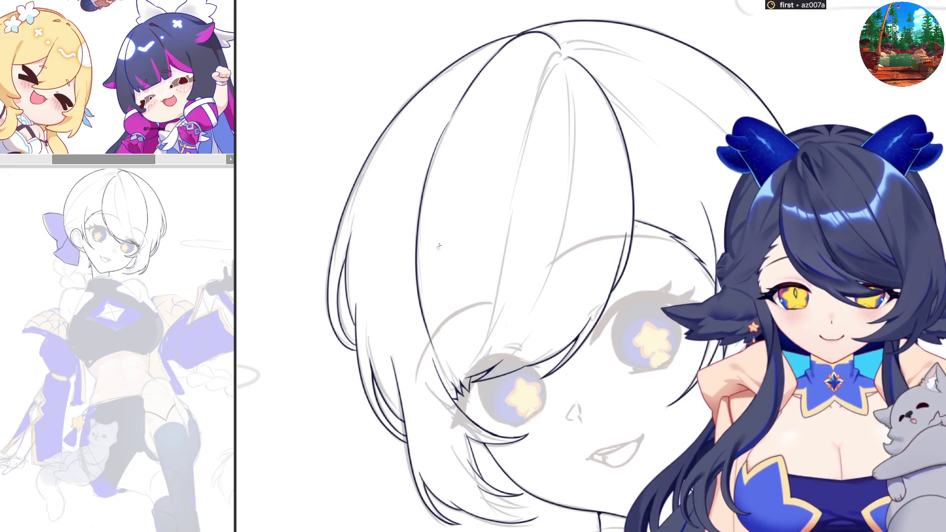
left_click_drag(448, 143, 445, 344)
key("ctrl+t")
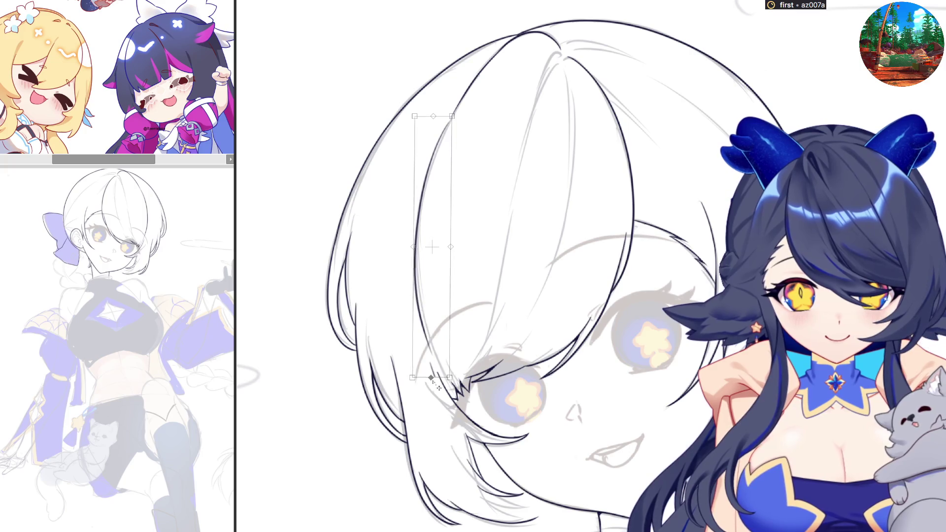
left_click_drag(423, 387, 424, 390)
key("Return")
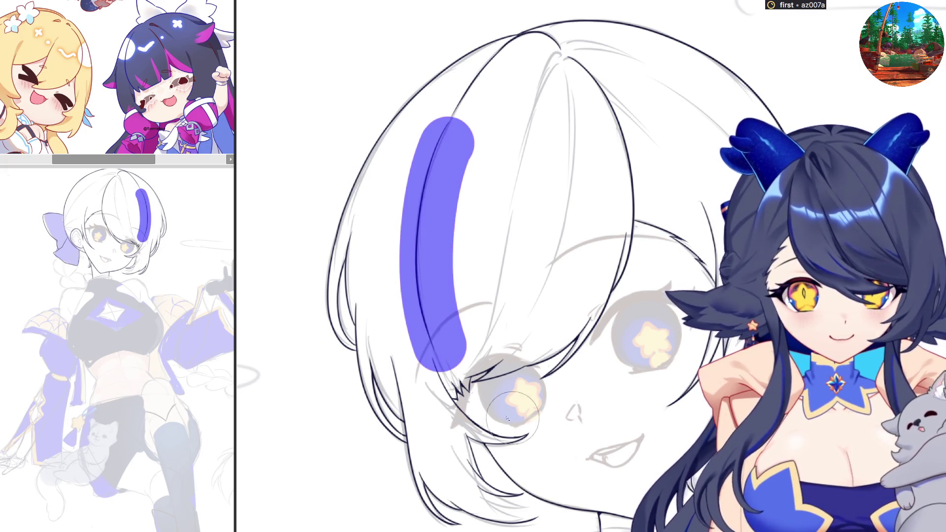
Delete the selected area, then undo the faint curved stroke on the hair twice.
key("Delete")
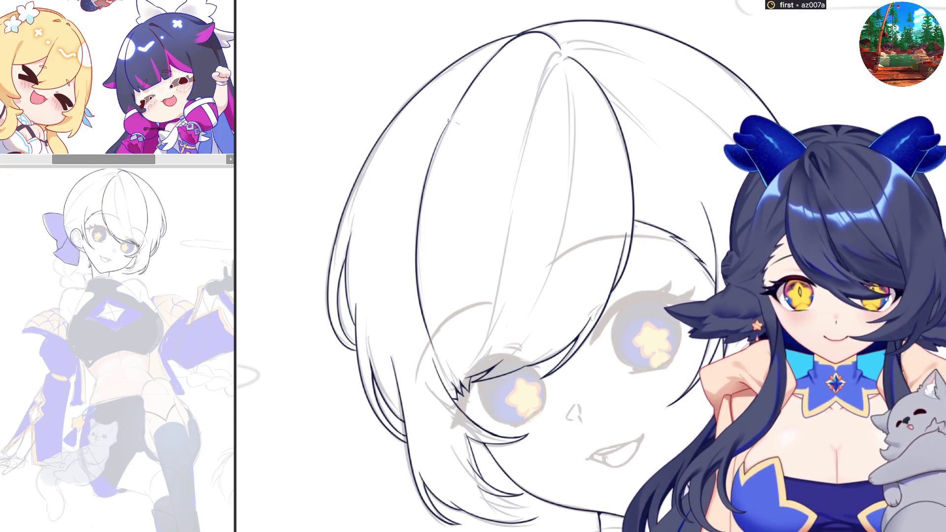
key("ctrl+z")
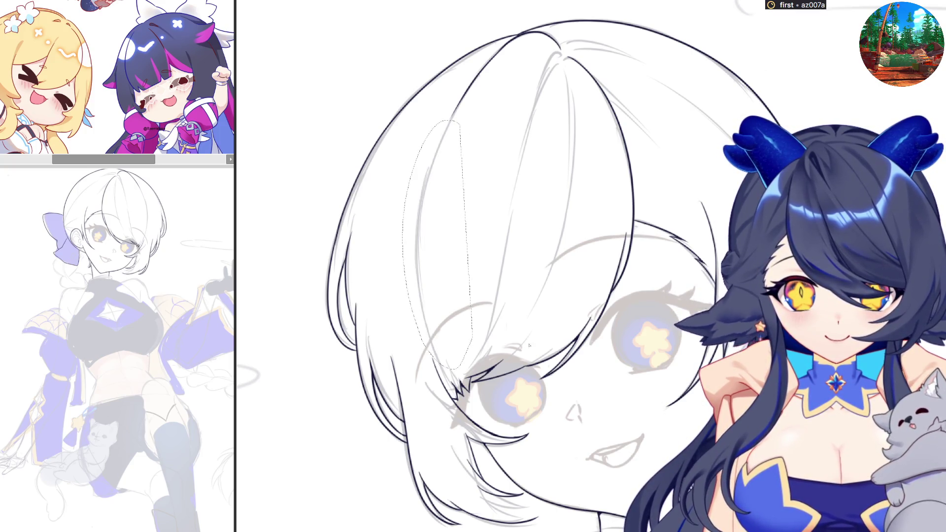
key("ctrl+z")
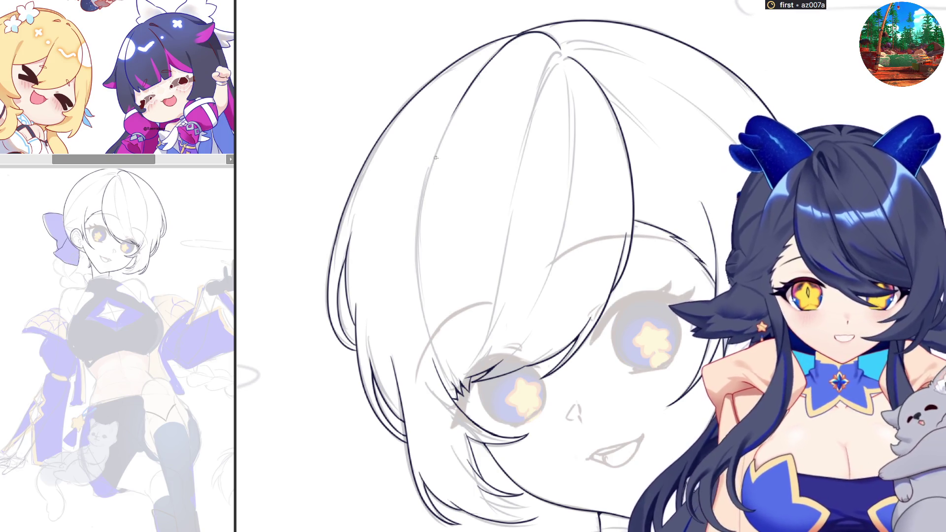
Ink the long line along the hair's left strand, after undoing three missed attempts.
left_click_drag(442, 137, 431, 323)
key("ctrl+z")
left_click_drag(442, 134, 428, 347)
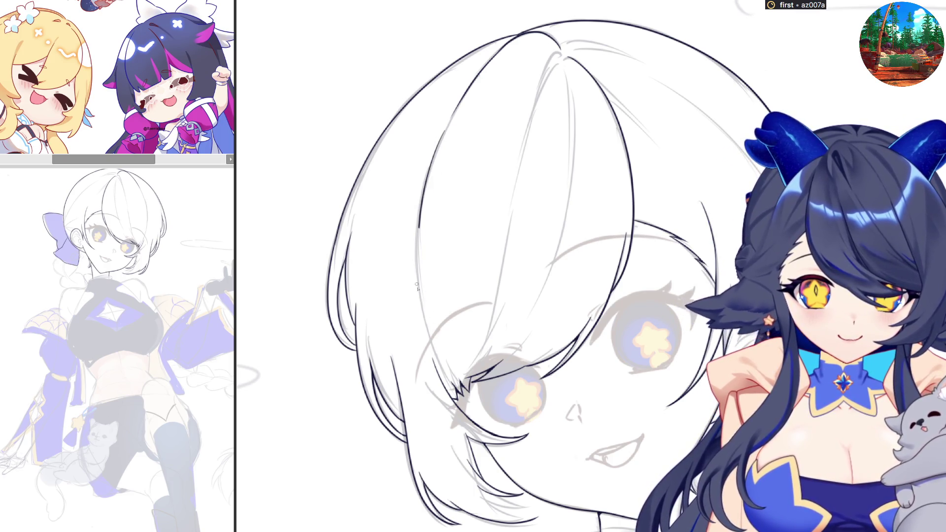
key("ctrl+z")
left_click_drag(421, 164, 429, 355)
key("ctrl+z")
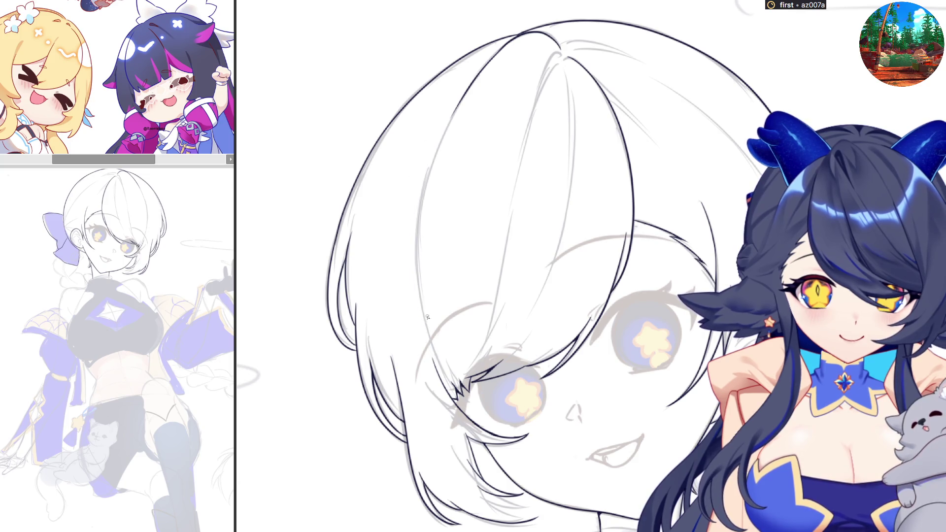
left_click_drag(421, 312, 444, 118)
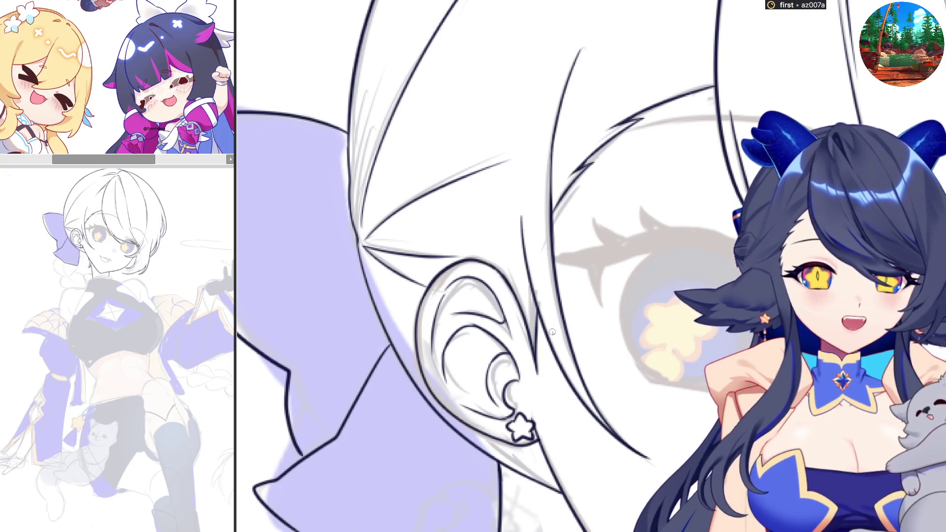
Draw an ellipse over the earring, shrink it and move it below the ear, then deselect.
key("ctrl+minus")
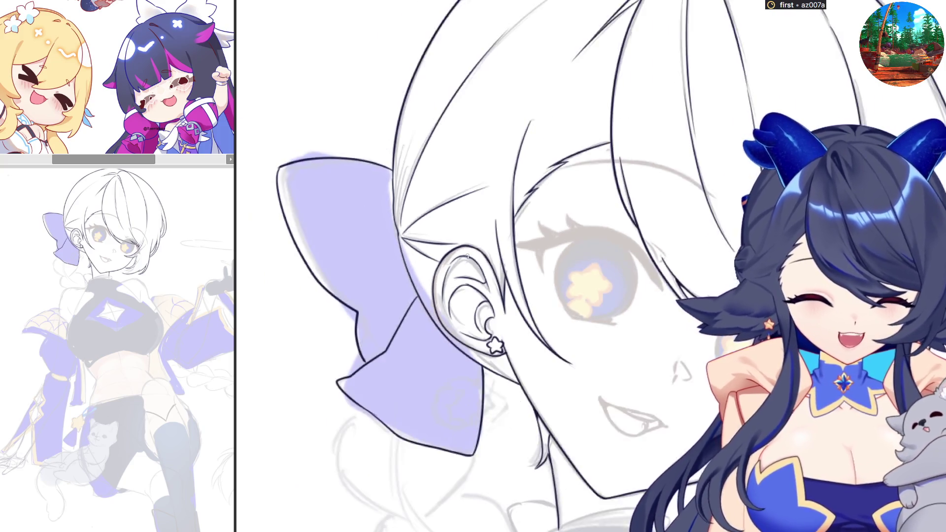
key("h")
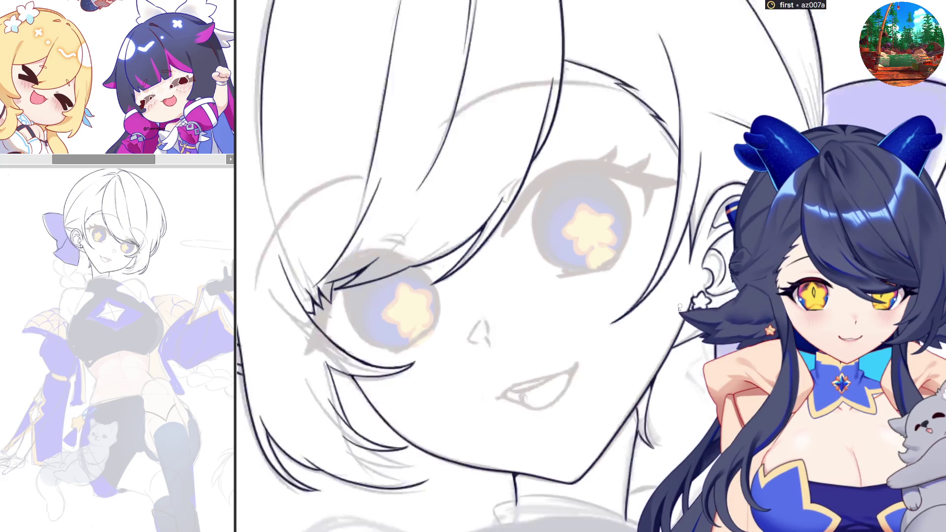
key("ctrl+minus")
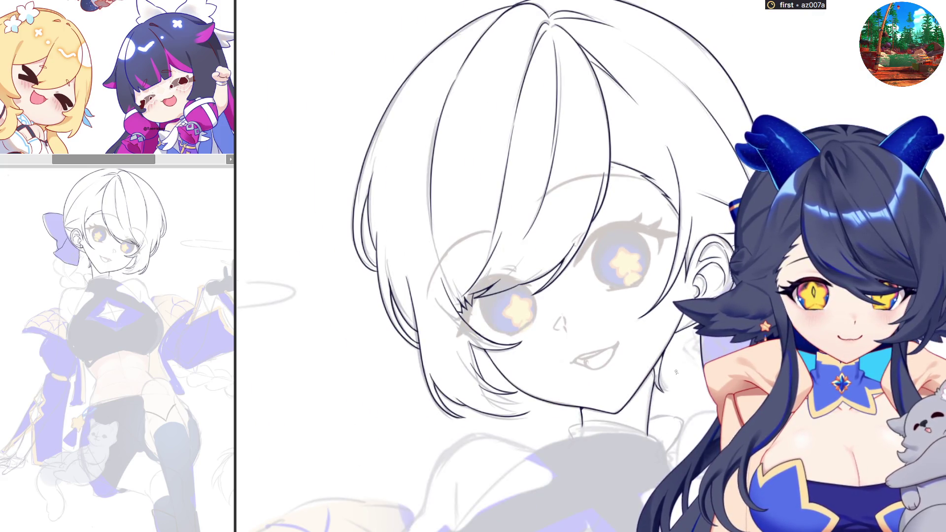
scroll(689, 387, "up", 3)
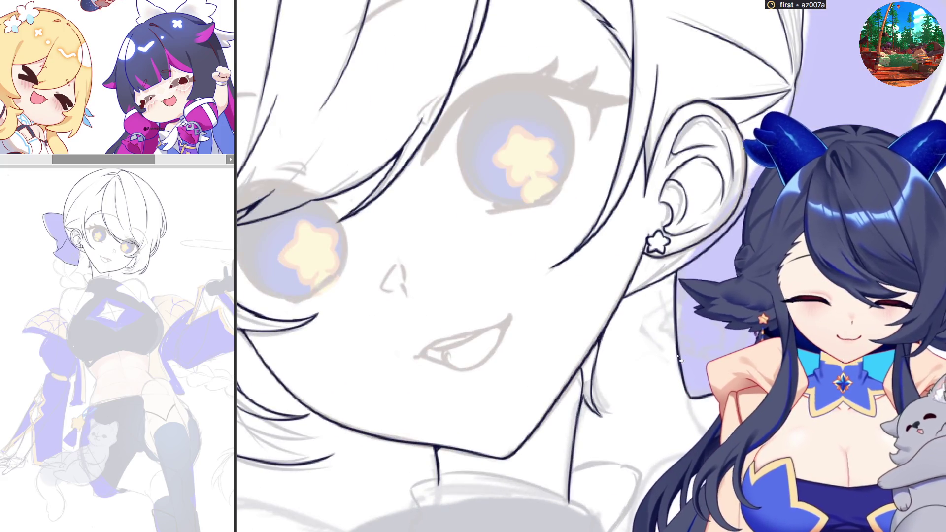
mouse_move(542, 177)
left_mouse_down()
mouse_move(675, 311)
mouse_move(642, 277)
left_mouse_up()
left_click_drag(606, 249, 679, 326)
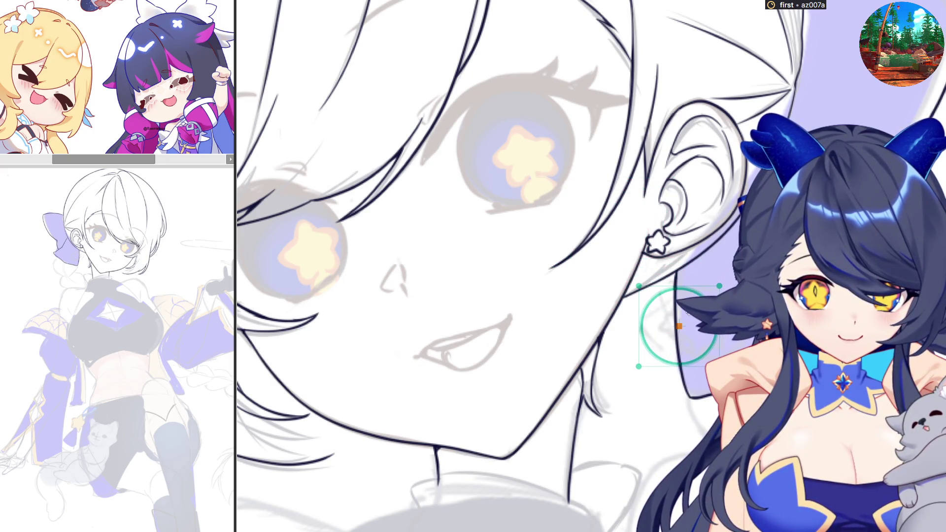
key("Return")
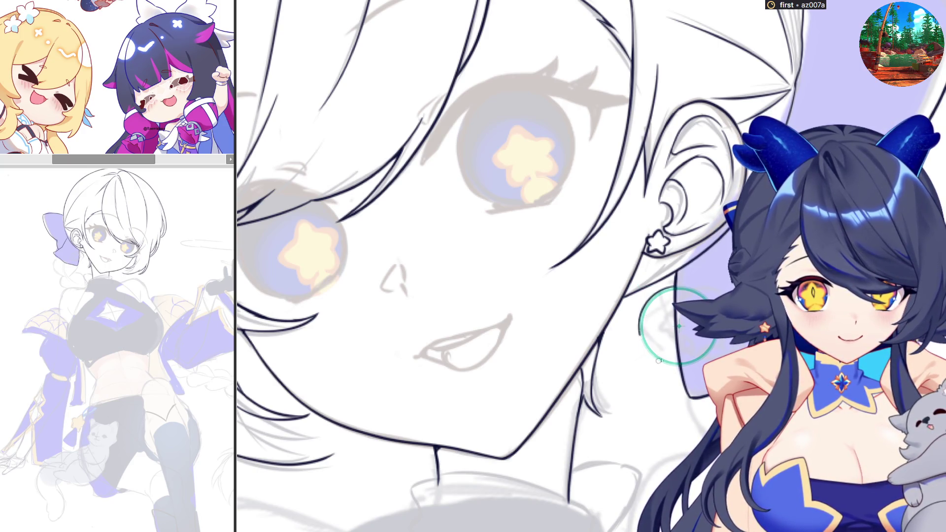
key("ctrl+t")
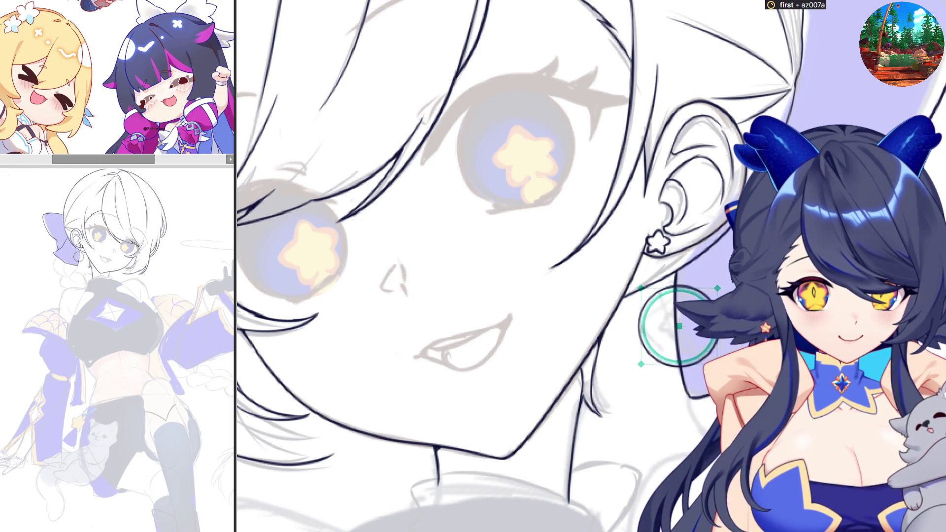
key("Return")
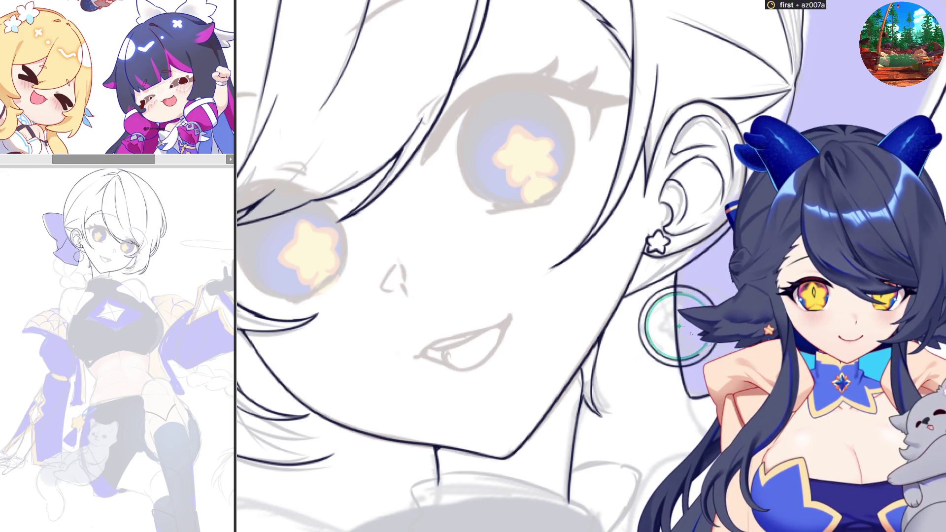
key("ctrl+d")
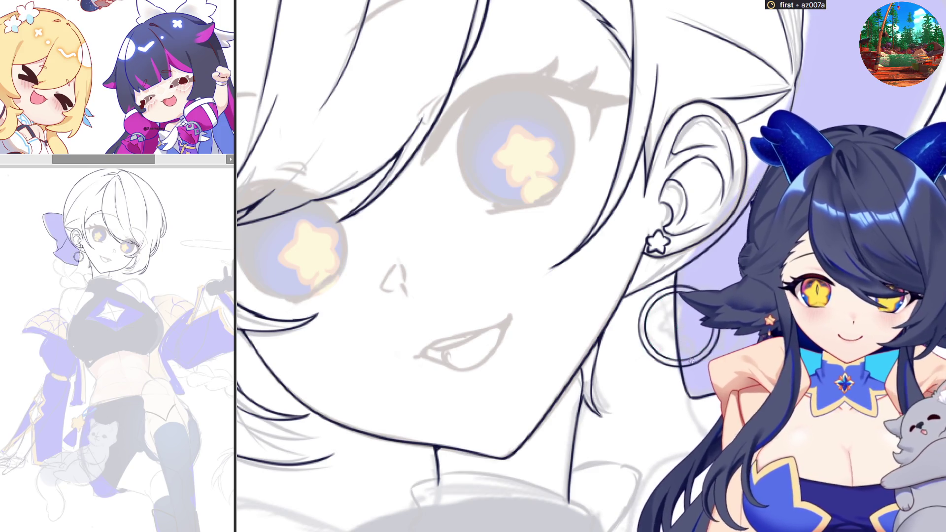
scroll(667, 254, "up", 3)
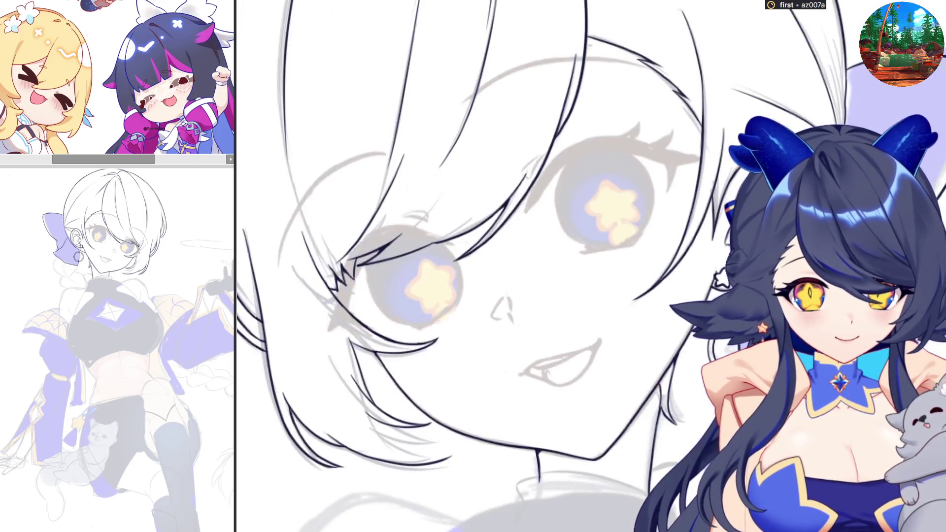
Zoom in on the face to continue cleaning up the face and hair lines.
scroll(633, 292, "up", 2)
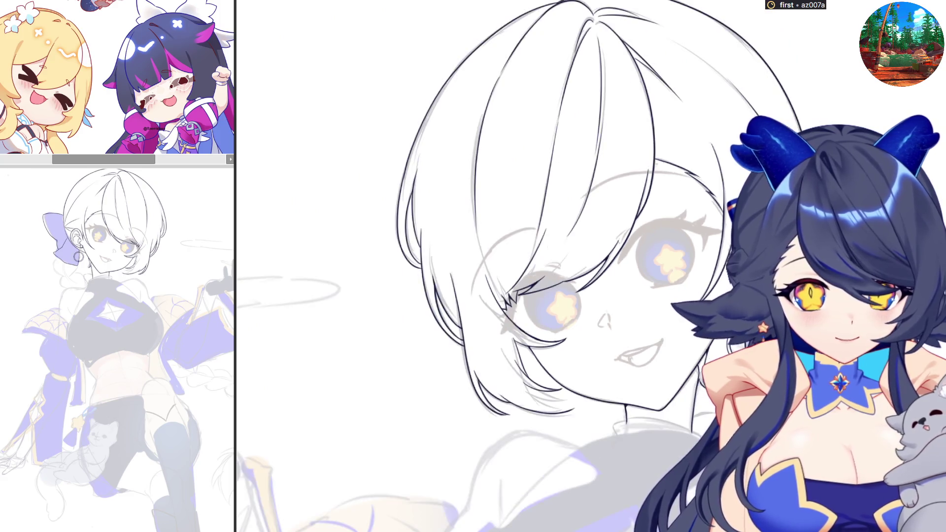
Ink a short stroke at the mouth corner, undoing the overlong retry.
scroll(649, 246, "up", 1)
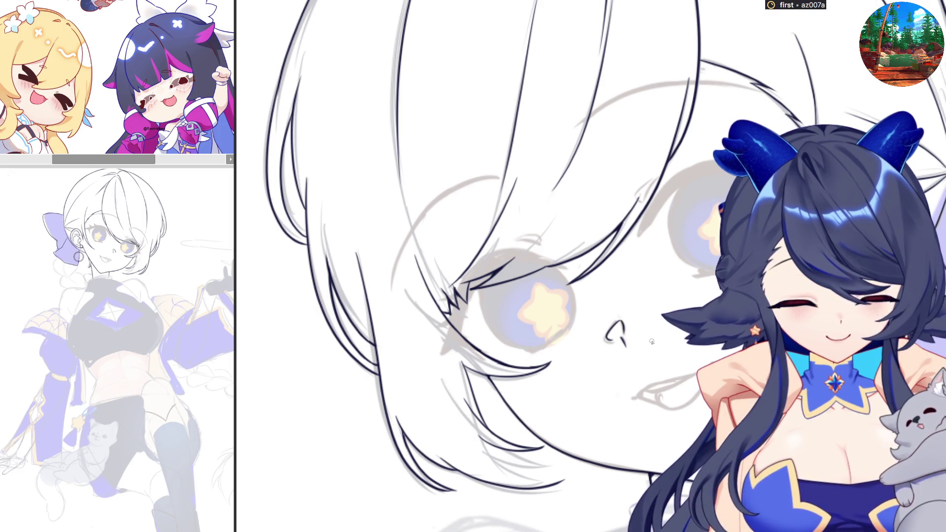
left_click_drag(632, 400, 642, 394)
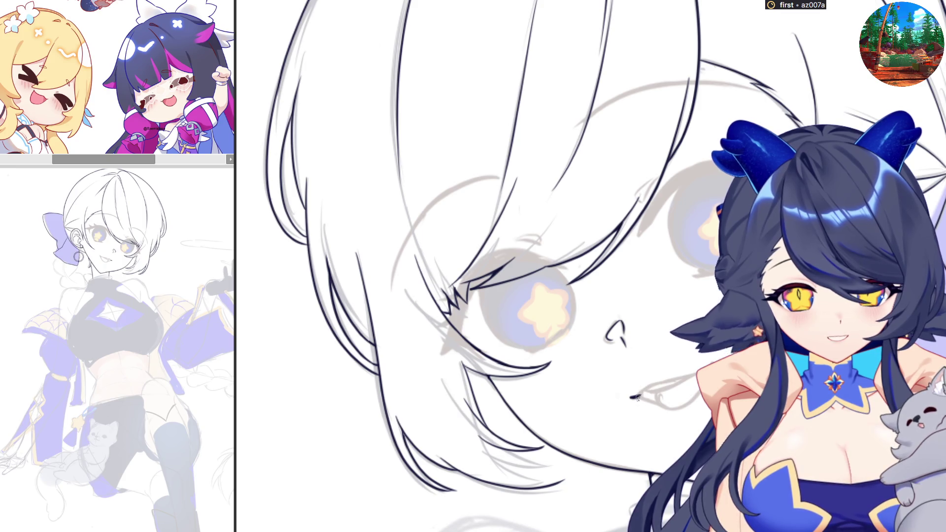
left_click_drag(631, 398, 660, 387)
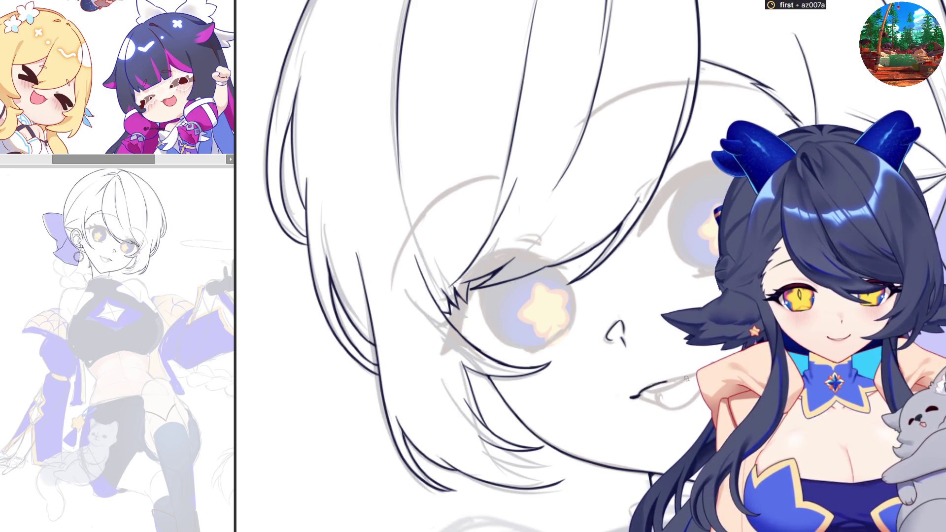
key("ctrl+z")
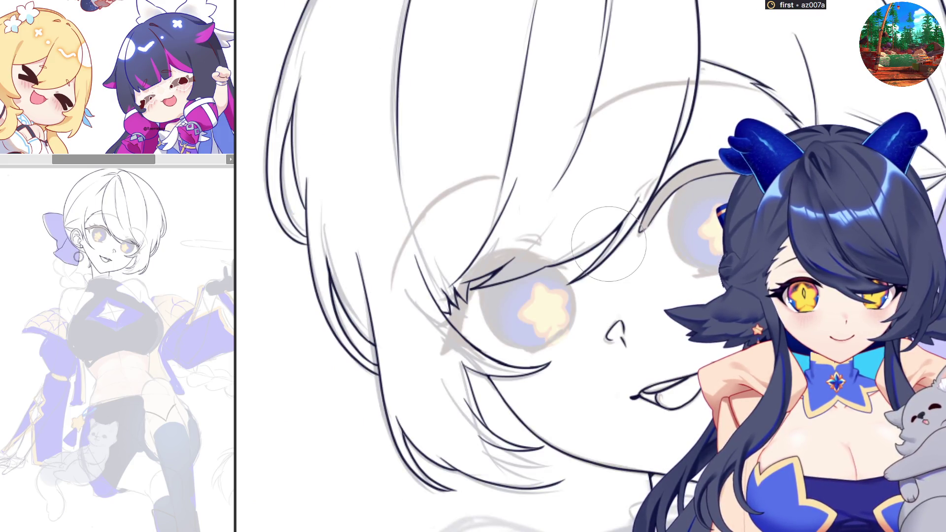
Undo the stray purple dab, then ink the curved line above the right eye.
left_click(710, 188)
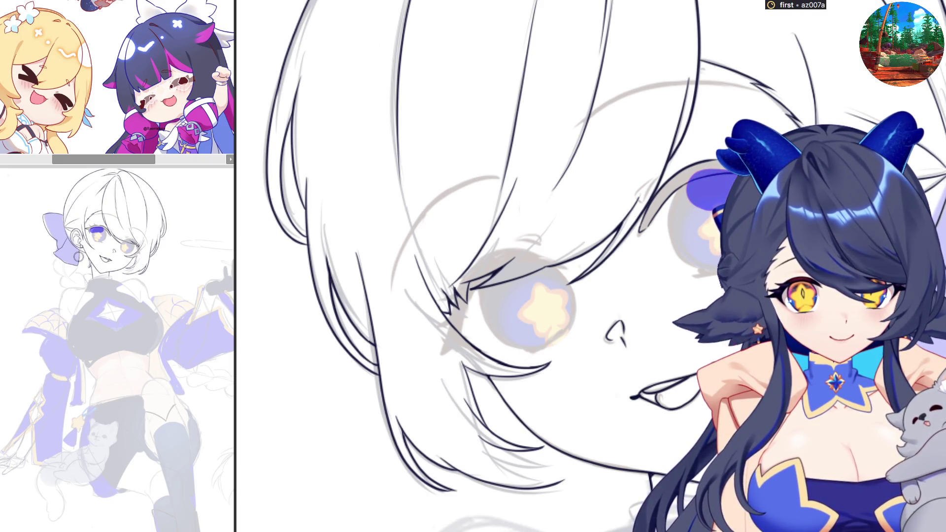
key("ctrl+z")
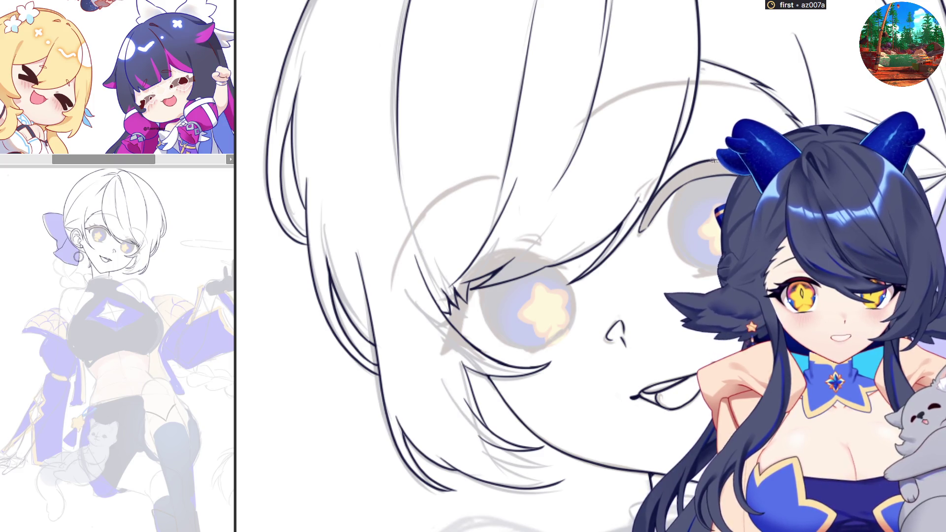
left_click_drag(639, 231, 728, 170)
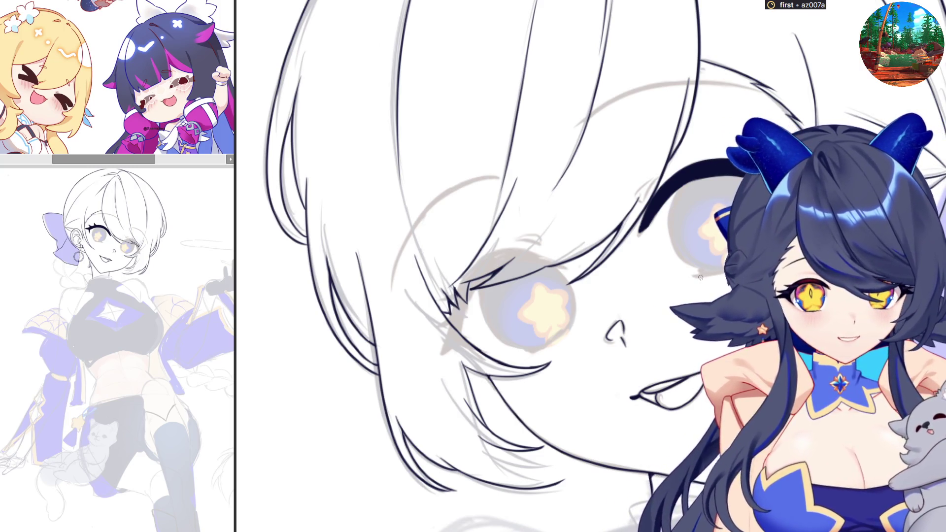
Ink the long hair-strand arc near the head's top, plus short marks by the eye's corner.
left_click_drag(701, 278, 693, 276)
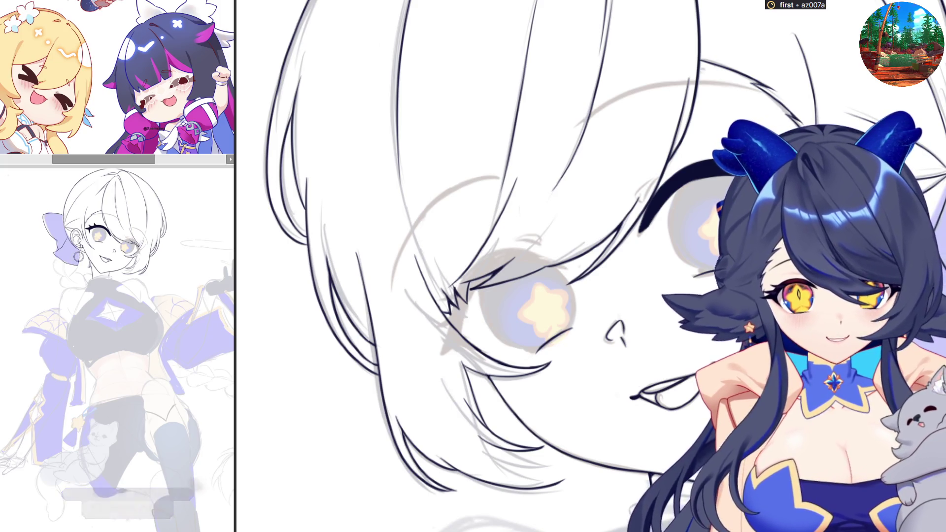
left_click_drag(581, 124, 706, 83)
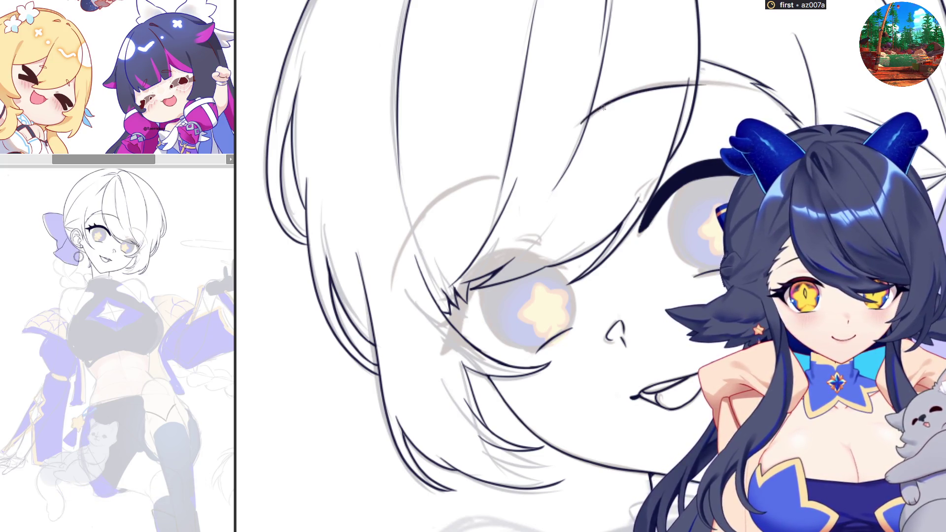
key("ctrl+z")
left_click_drag(577, 126, 705, 83)
key("ctrl+z")
left_click_drag(579, 126, 733, 86)
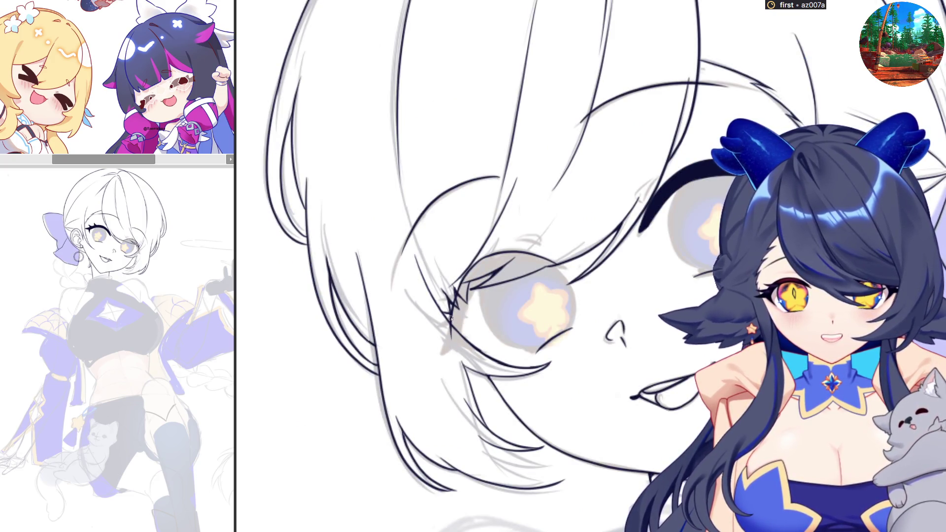
left_click_drag(455, 347, 445, 351)
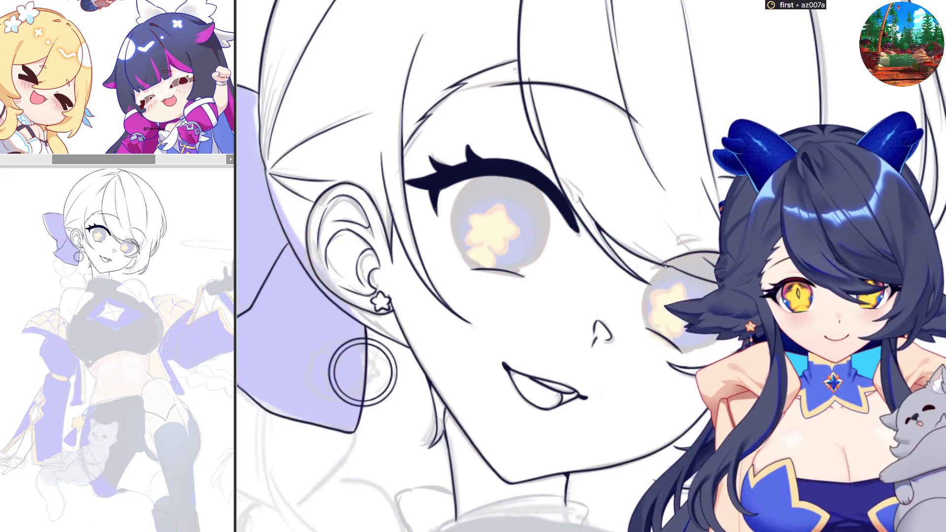
Ink a bold, double-stroked lower eyelid line and fill the half-hidden iris solid dark.
left_click_drag(674, 264, 709, 263)
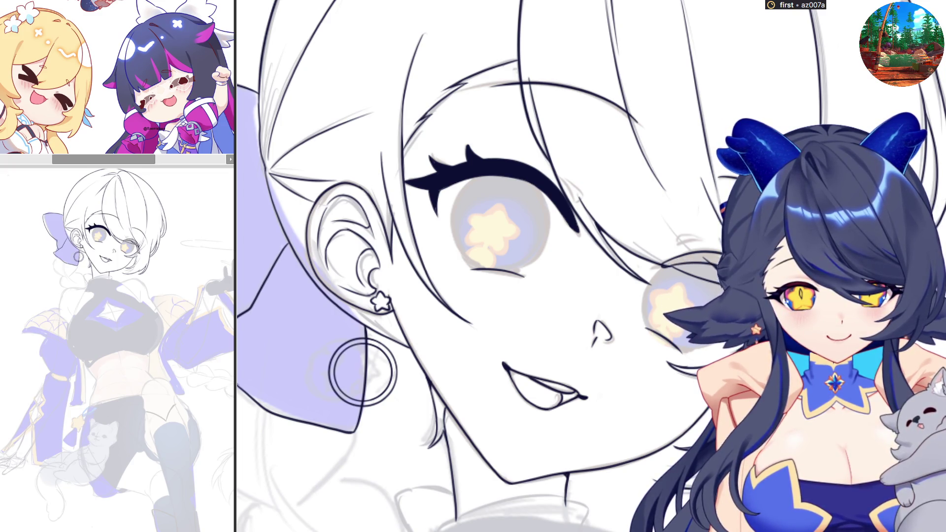
left_click_drag(662, 266, 717, 254)
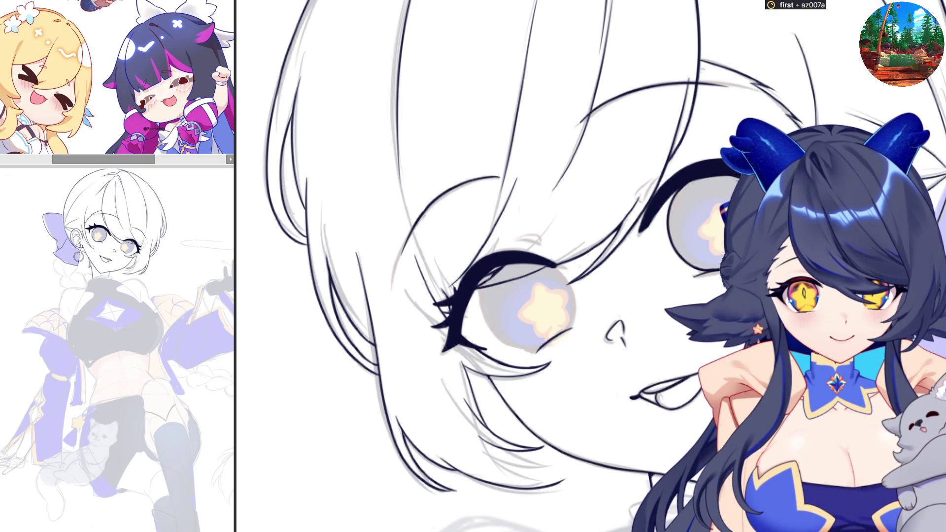
left_click(692, 220)
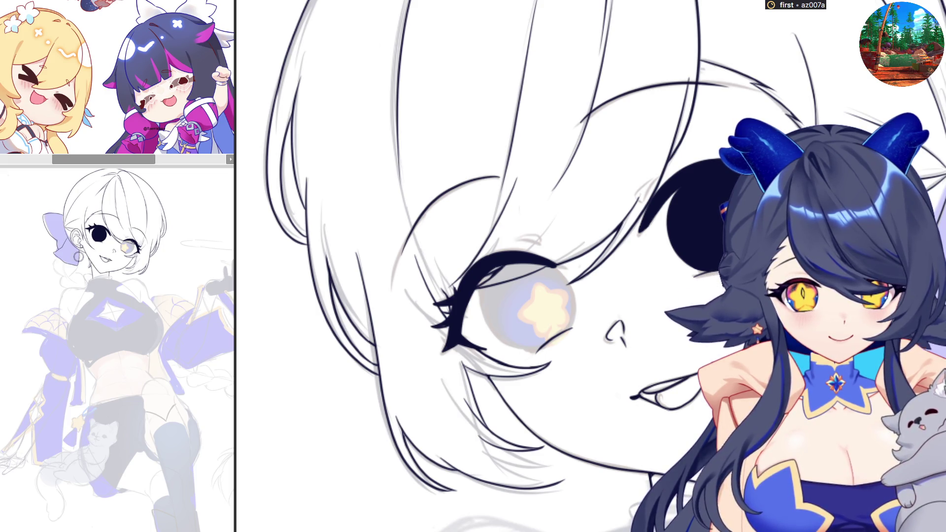
Check the eye in mirrored view, then redraw the outline strokes along the iris edge.
key("h")
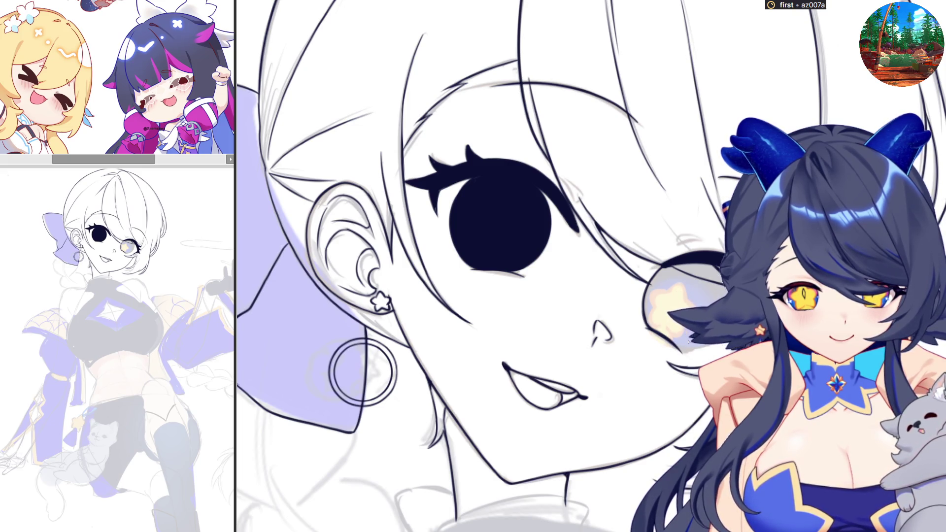
key("h")
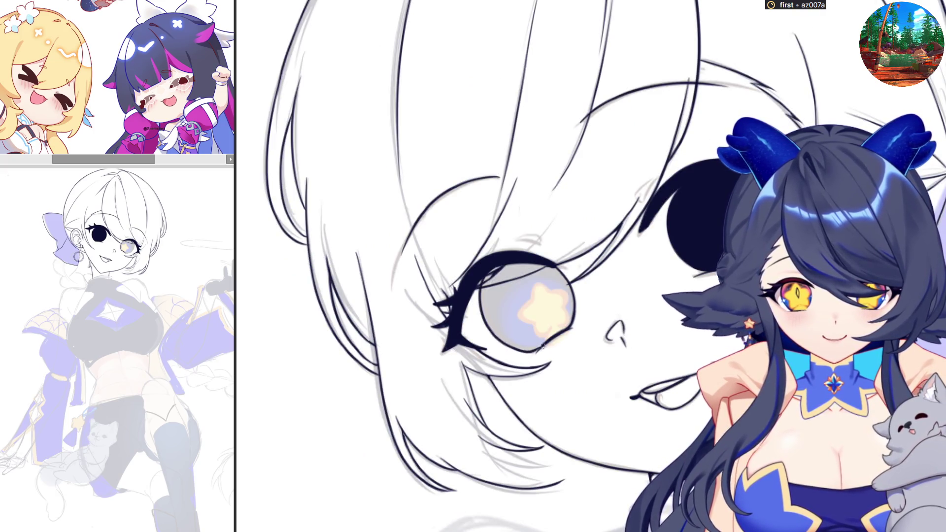
left_click_drag(486, 270, 542, 344)
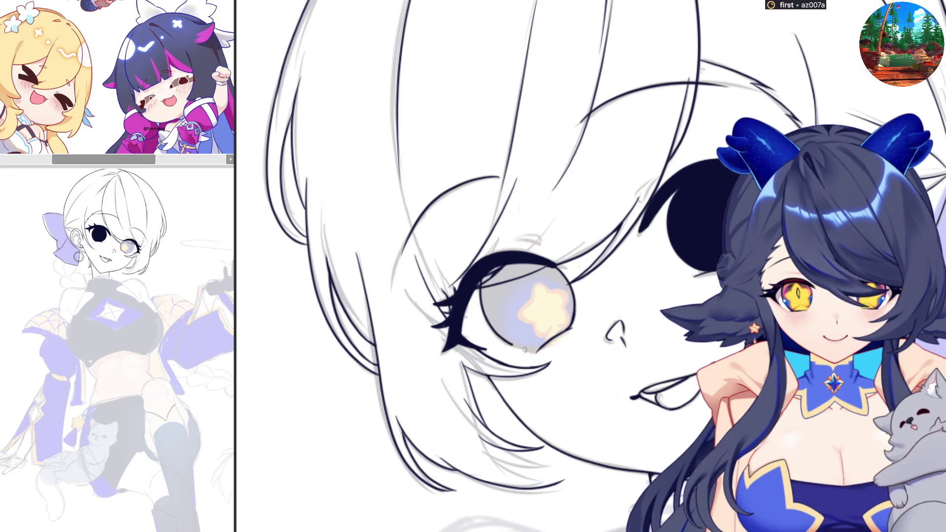
key("ctrl+z")
left_click_drag(488, 270, 529, 351)
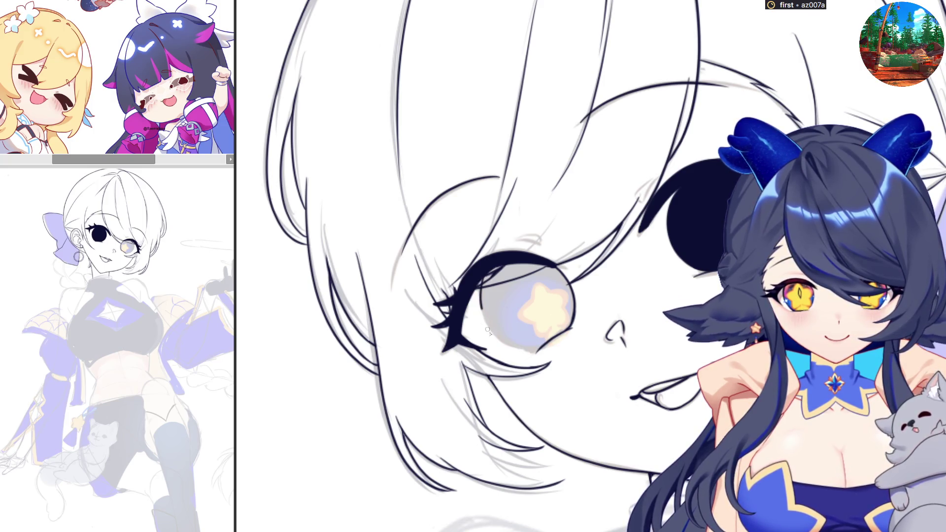
left_click_drag(487, 271, 534, 348)
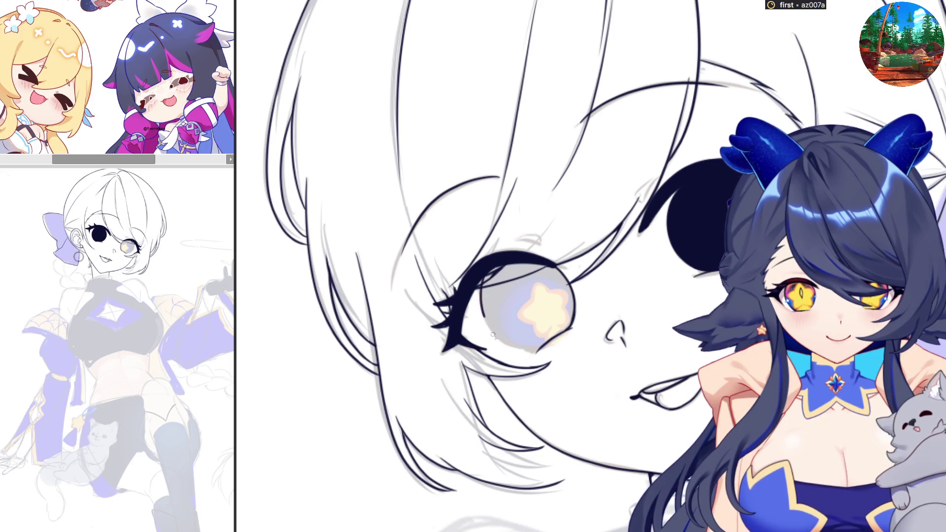
key("ctrl+z")
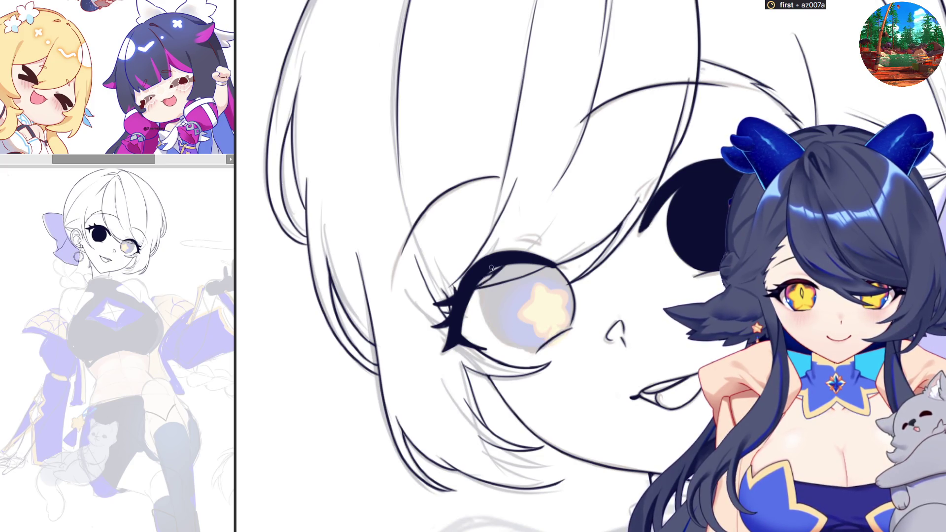
left_click_drag(491, 269, 558, 325)
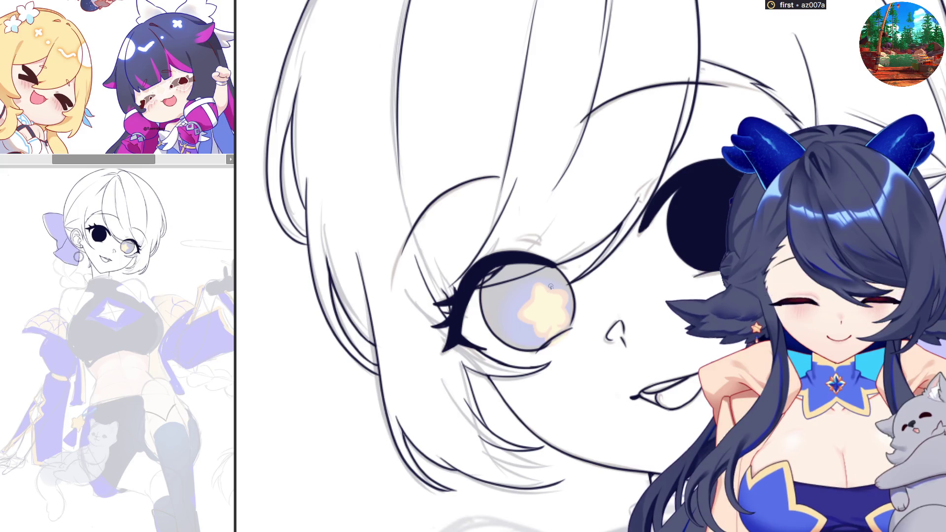
Compare the eyes mirrored and fill the other star-pupil iris solid black.
key("h")
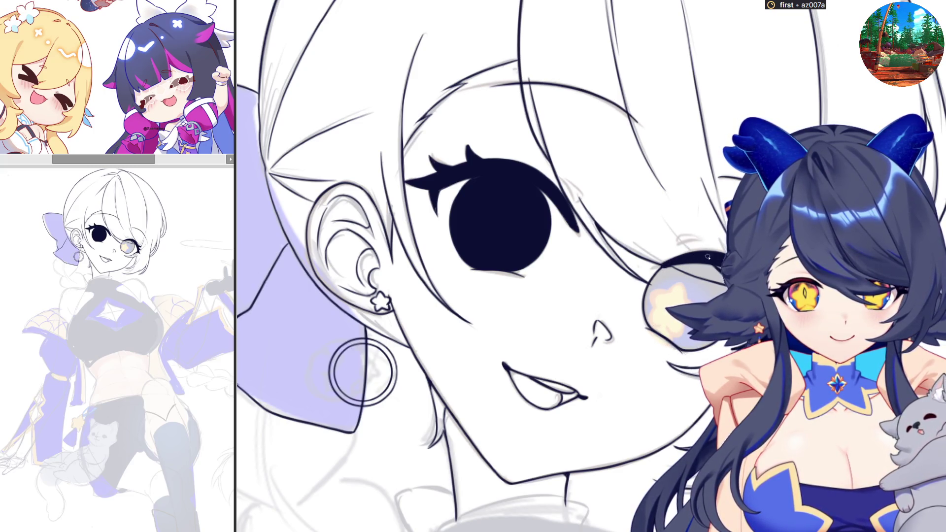
left_click(680, 306)
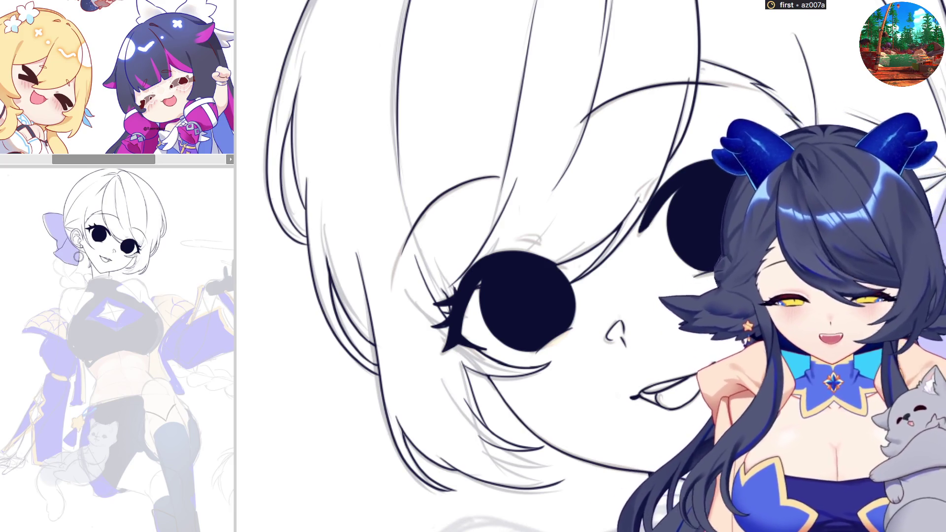
scroll(537, 394, "down", 2)
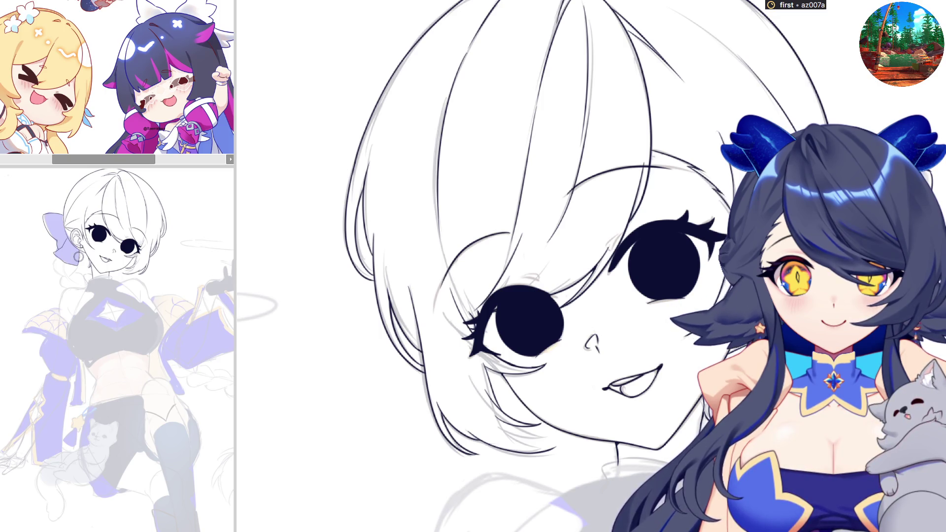
scroll(542, 266, "down", 2)
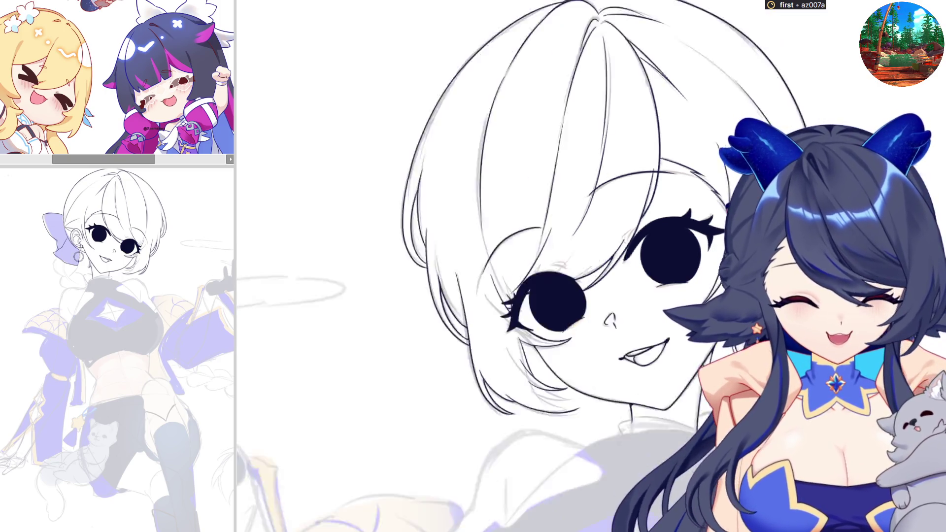
scroll(493, 266, "down", 1)
scroll(492, 266, "up", 2)
scroll(492, 267, "up", 2)
scroll(492, 266, "up", 2)
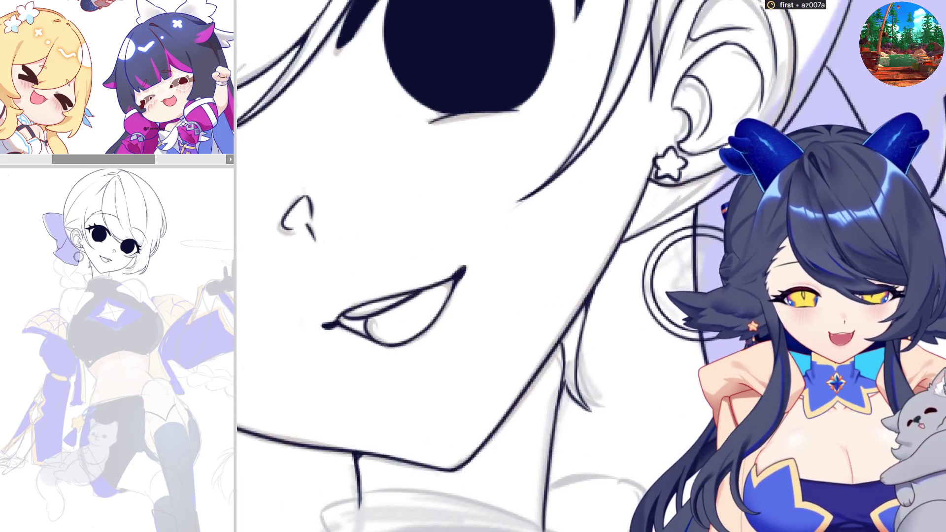
Zoom in on the hoop earring and flip the canvas view horizontally to inspect it.
scroll(493, 266, "up", 2)
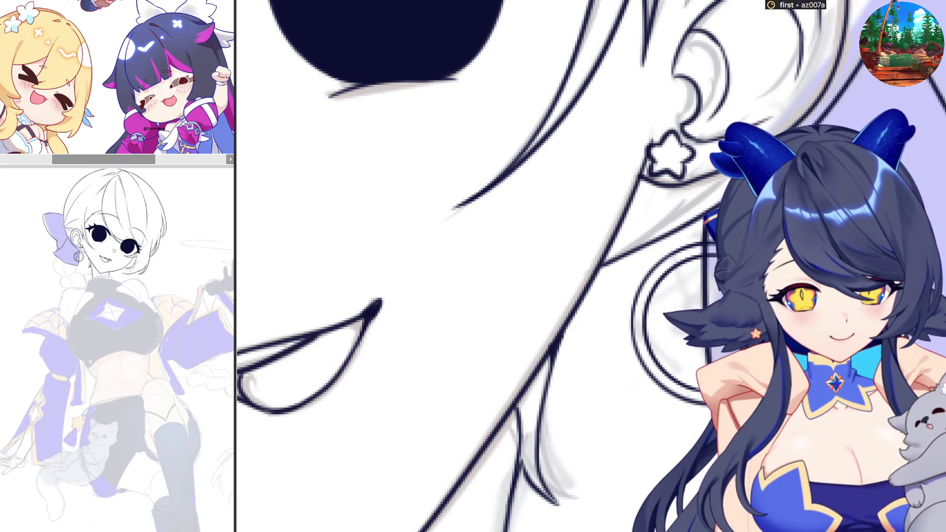
key("m")
key("m")
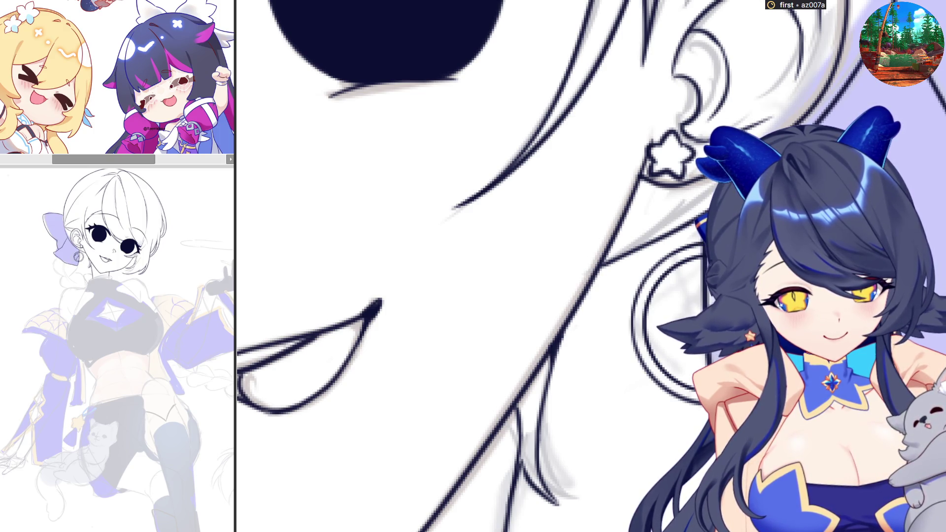
key("h")
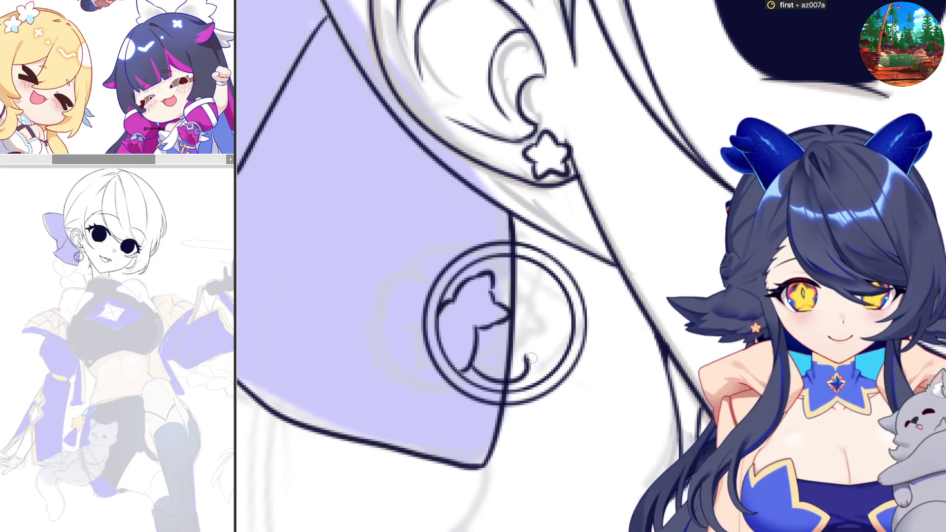
Ink a small arch and the star charm's left and lower points inside the hoop earring.
left_click_drag(526, 371, 537, 384)
key("h")
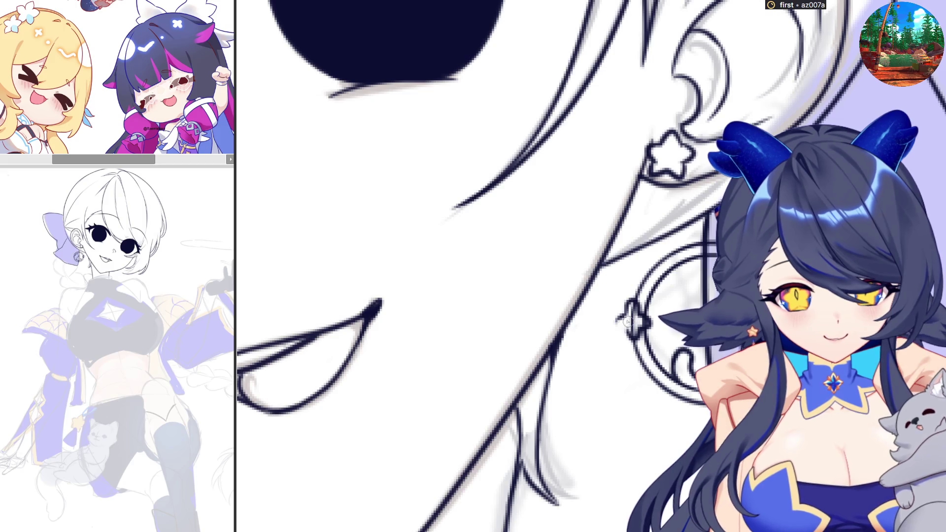
left_click_drag(615, 324, 640, 352)
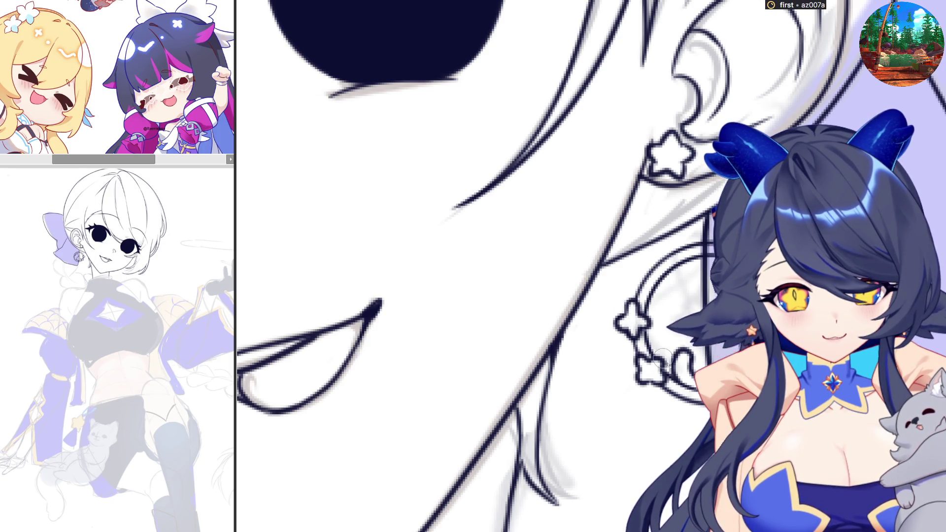
key("h")
key("h")
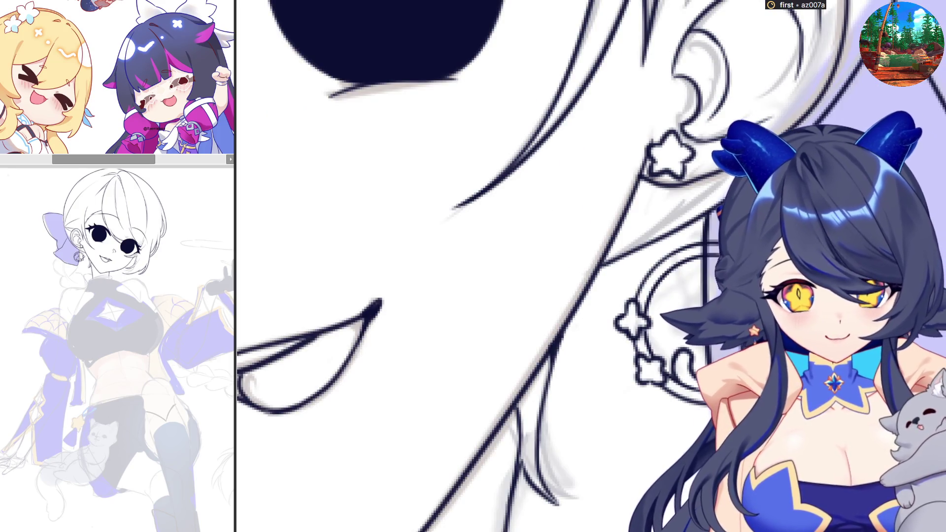
key("ctrl+minus")
key("ctrl+minus")
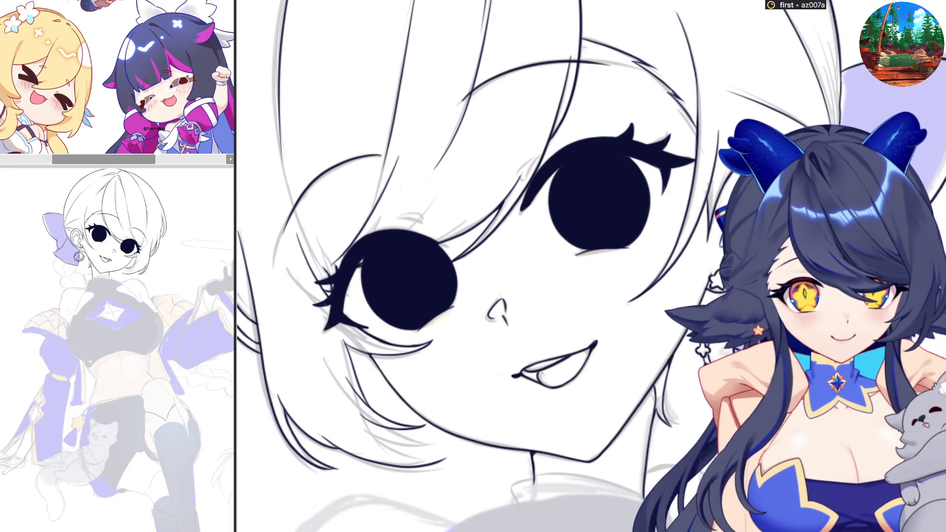
key("ctrl+minus")
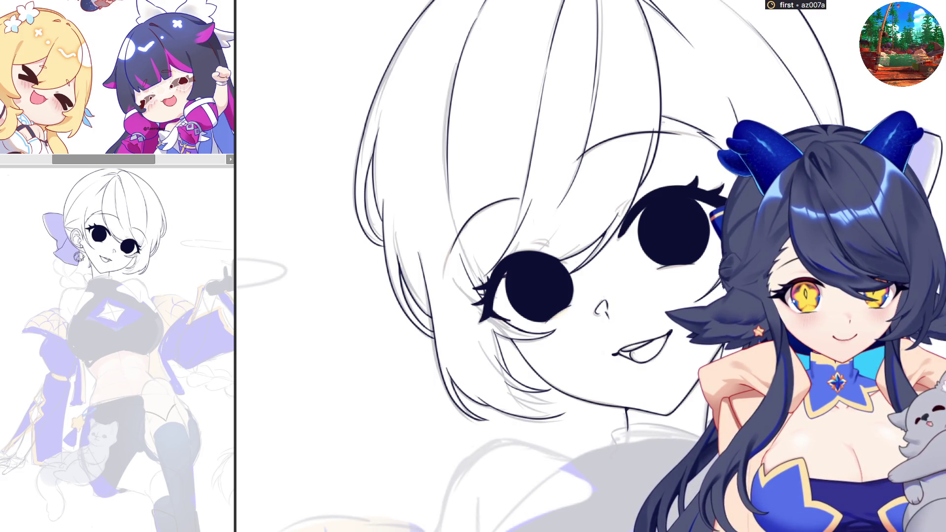
key("ctrl+plus")
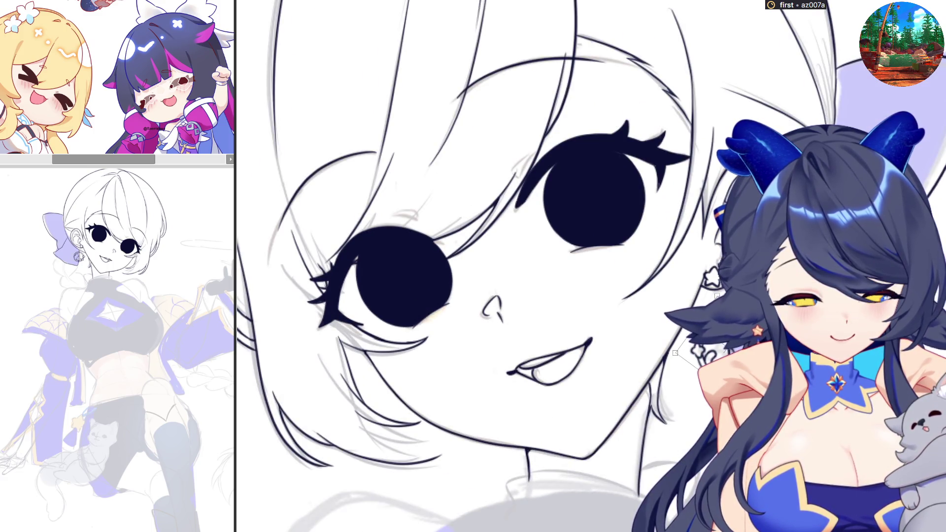
scroll(667, 285, "up", 2)
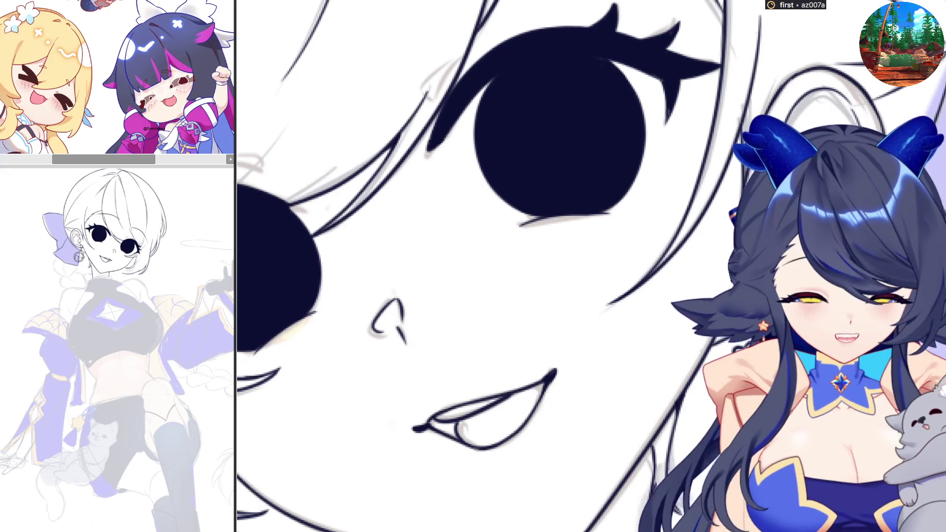
scroll(485, 266, "down", 5)
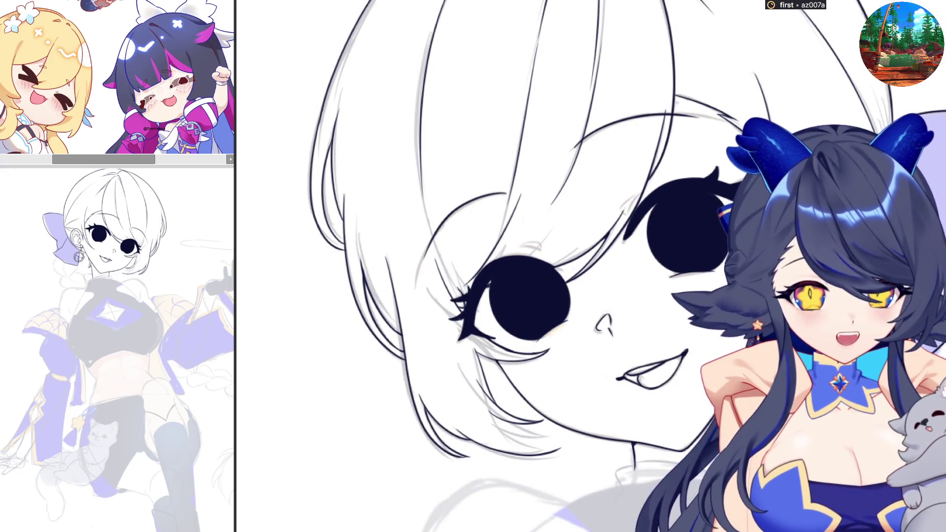
scroll(818, 315, "up", 3)
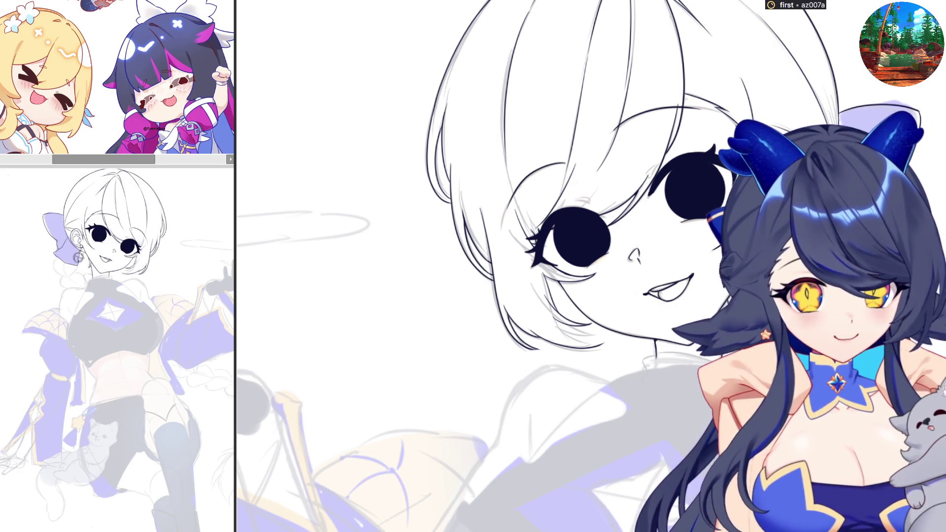
scroll(710, 254, "up", 2)
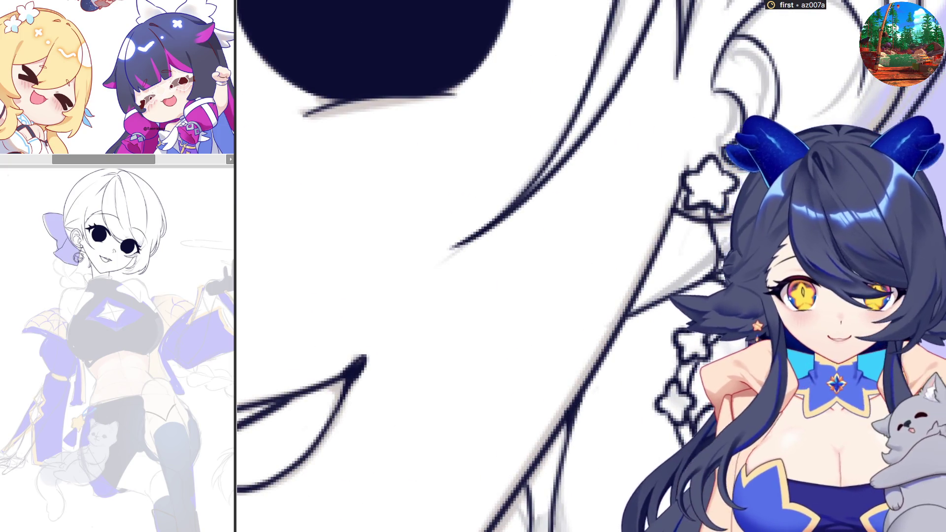
scroll(720, 262, "up", 2)
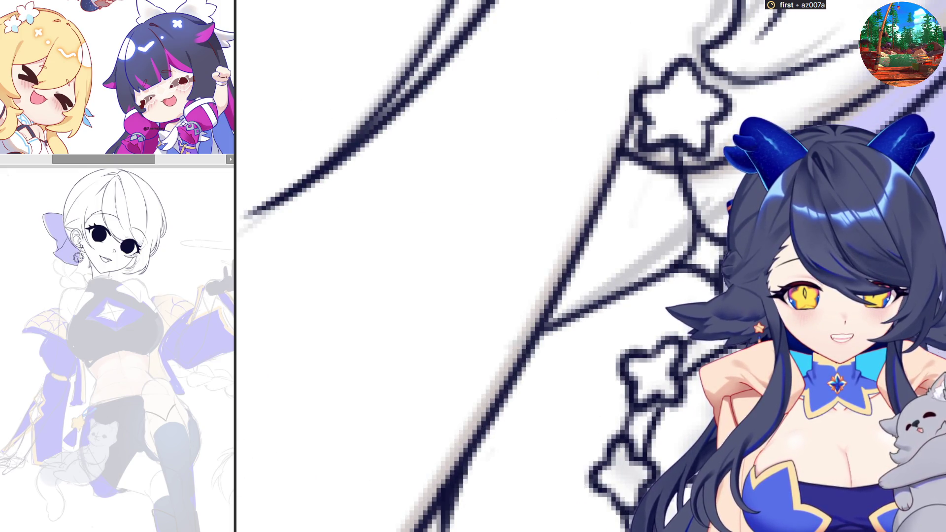
scroll(643, 285, "down", 3)
scroll(643, 285, "up", 3)
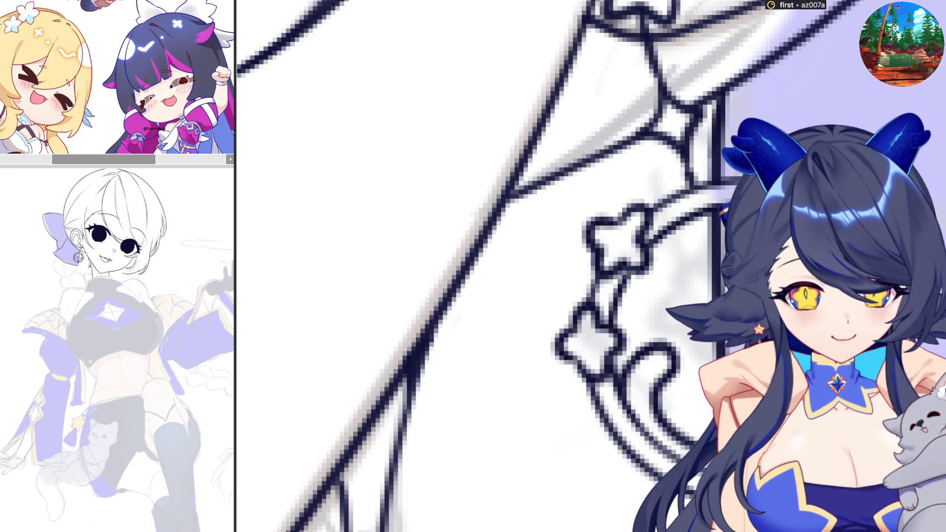
scroll(592, 266, "down", 3)
scroll(443, 222, "up", 3)
scroll(542, 345, "down", 1)
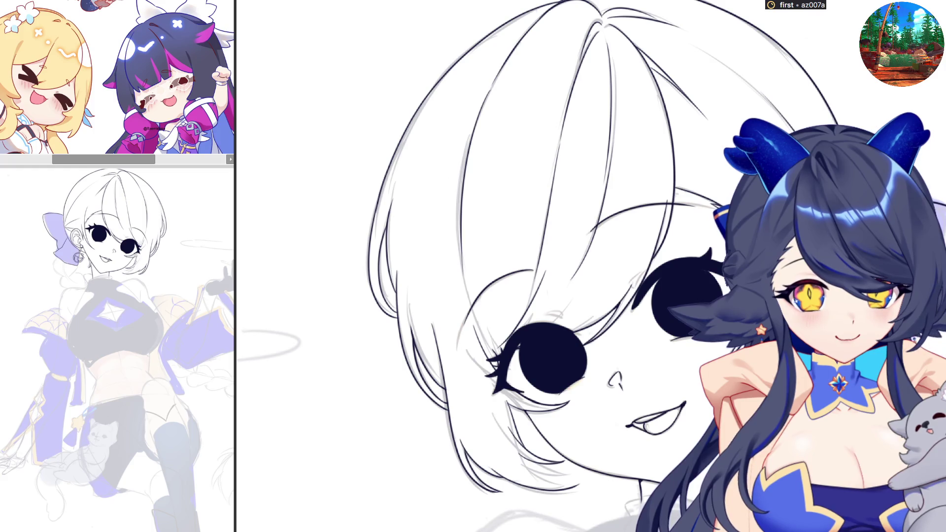
scroll(542, 296, "down", 3)
scroll(542, 296, "up", 3)
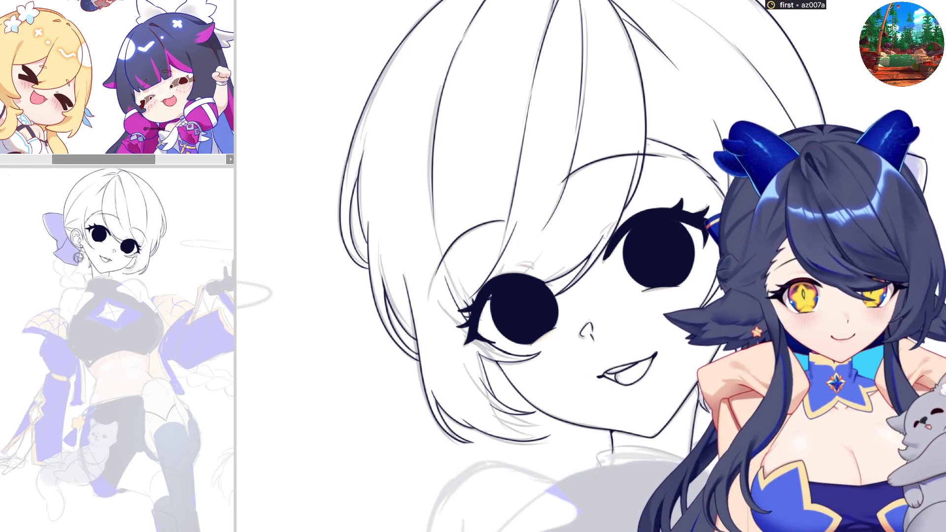
Ink a short stroke along the lower chin line, then zoom toward the ear and bow.
scroll(526, 437, "up", 2)
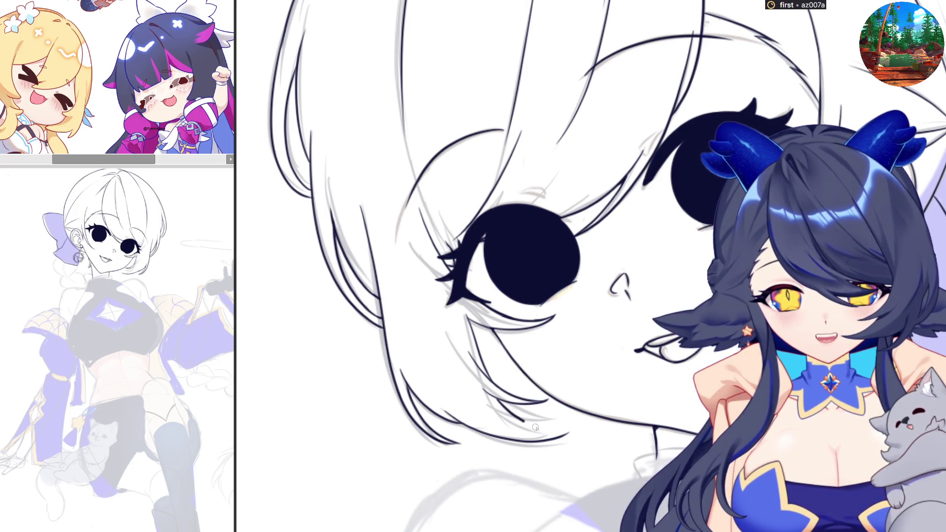
left_click_drag(538, 427, 581, 434)
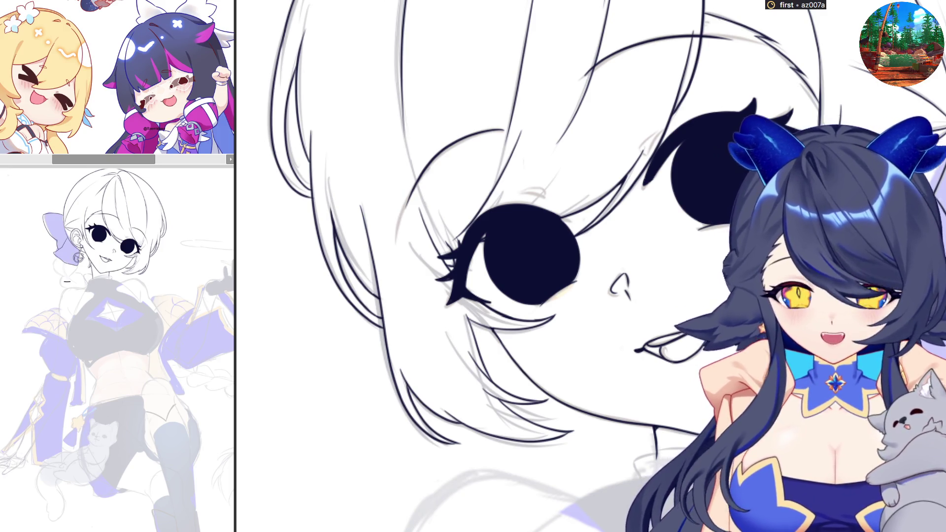
scroll(385, 294, "down", 1)
scroll(384, 293, "down", 1)
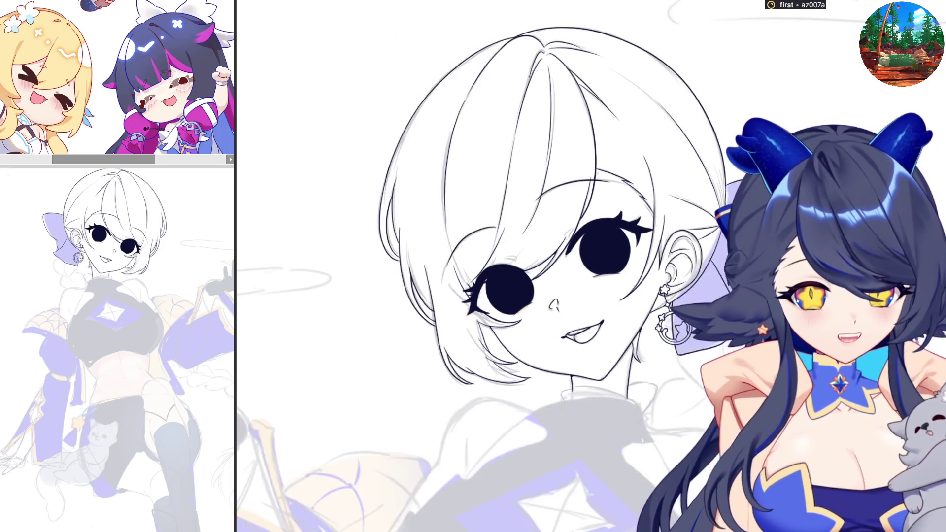
scroll(480, 150, "up", 2)
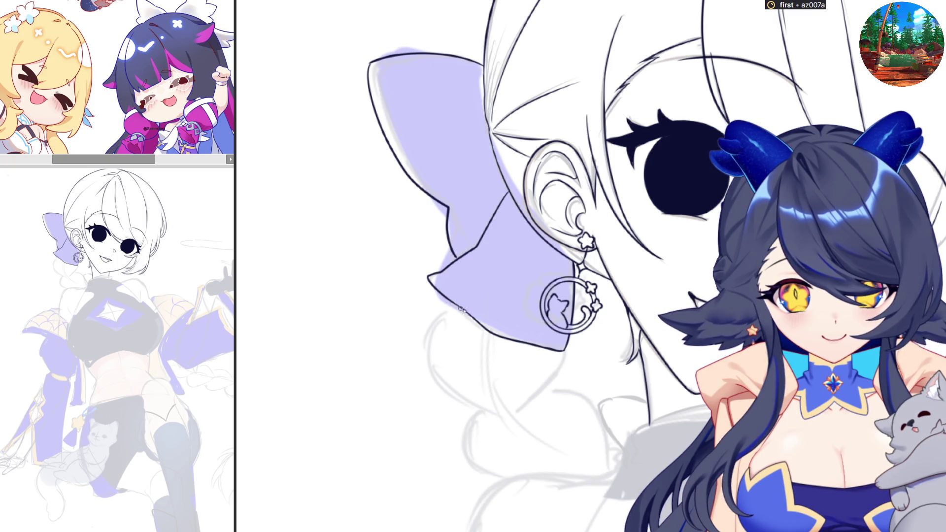
Ink the braid curve below the bow, redrawing a misplaced stroke and removing a stray edge line.
left_click_drag(462, 309, 471, 397)
key("ctrl+z")
mouse_move(463, 308)
left_mouse_down()
mouse_move(426, 356)
mouse_move(506, 413)
mouse_move(570, 340)
left_mouse_up()
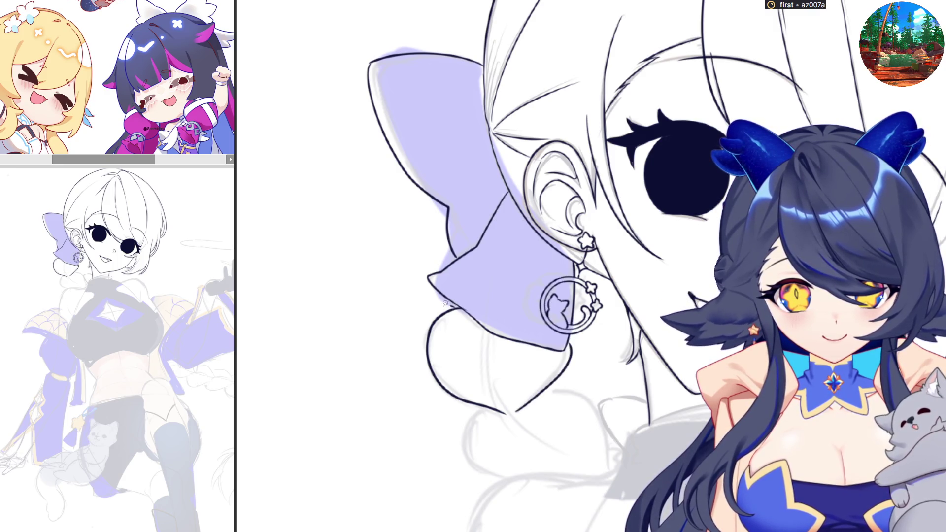
mouse_move(451, 306)
left_mouse_down()
mouse_move(430, 254)
mouse_move(460, 308)
mouse_move(453, 226)
left_mouse_up()
key("ctrl+z")
key("ctrl+z")
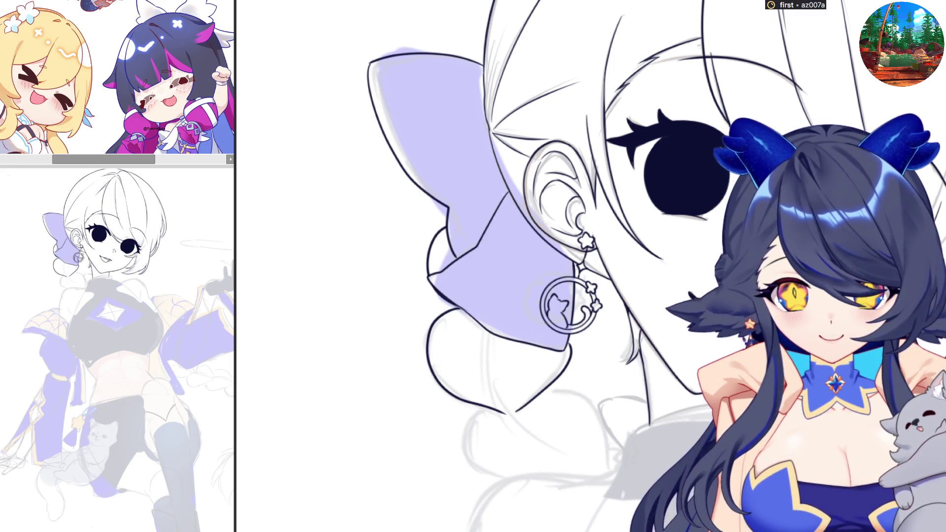
scroll(542, 266, "down", 3)
scroll(542, 266, "down", 1)
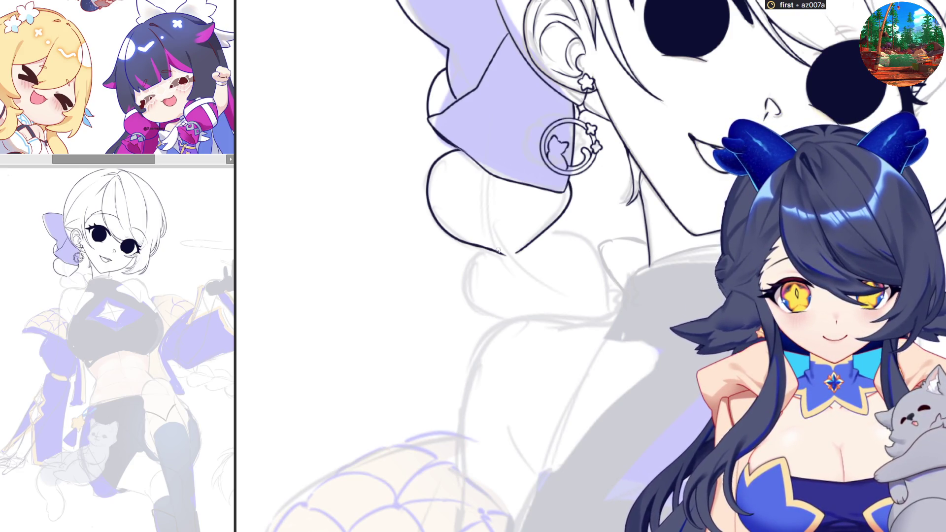
Ink a braid loop and redraw the braid curve beneath the earring until clean.
left_click_drag(499, 251, 528, 320)
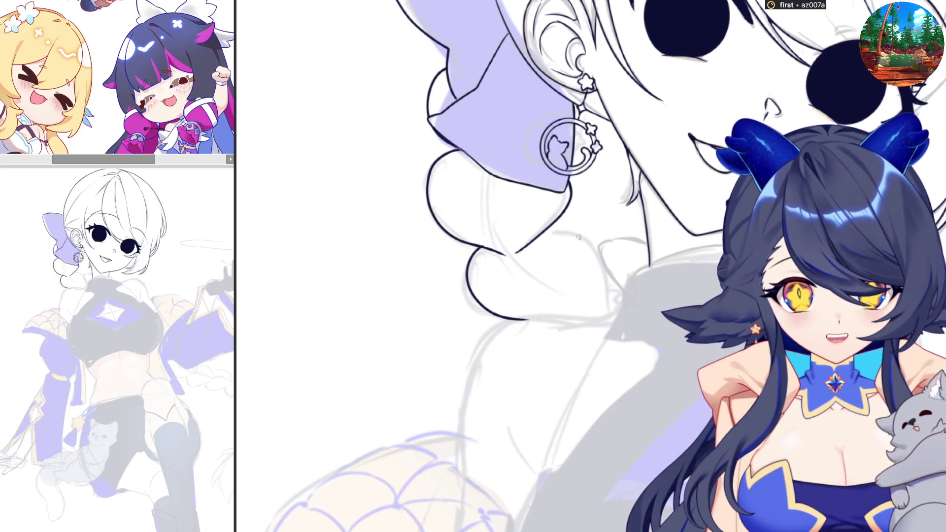
left_click_drag(548, 224, 598, 261)
key("ctrl+z")
mouse_move(549, 223)
left_mouse_down()
mouse_move(598, 272)
mouse_move(599, 308)
left_mouse_up()
key("ctrl+z")
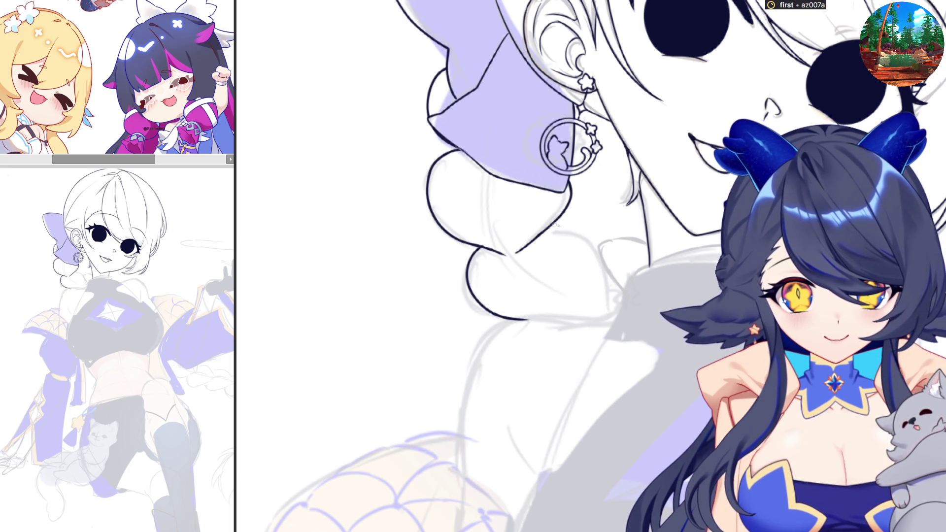
mouse_move(555, 224)
left_mouse_down()
mouse_move(593, 268)
mouse_move(598, 316)
left_mouse_up()
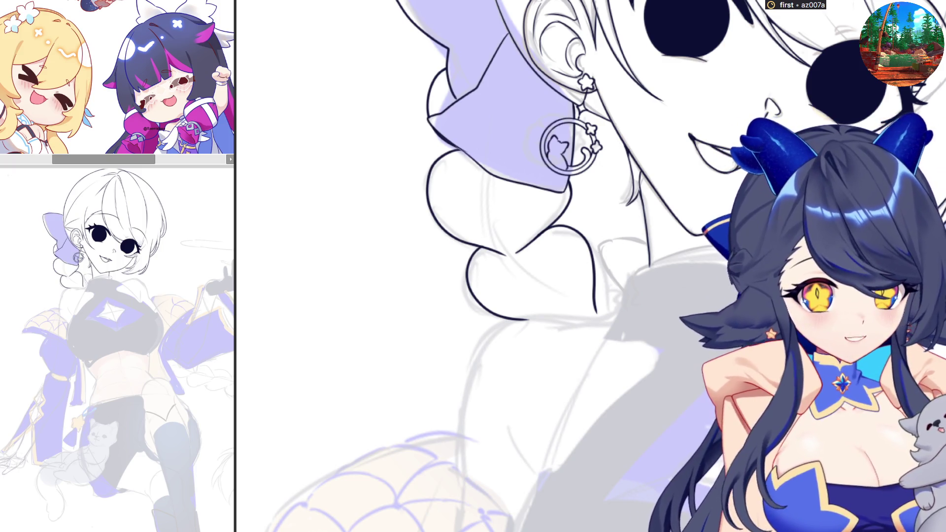
Hide the flat colour and shading fills, then attempt the bottom neck line stroke.
key("ctrl+z")
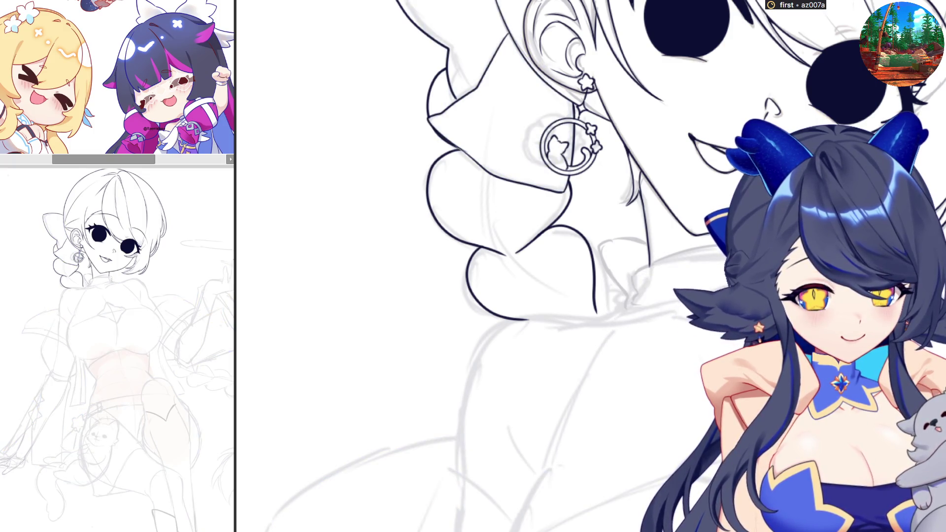
scroll(635, 328, "down", 2)
scroll(635, 329, "up", 2)
scroll(579, 269, "up", 3)
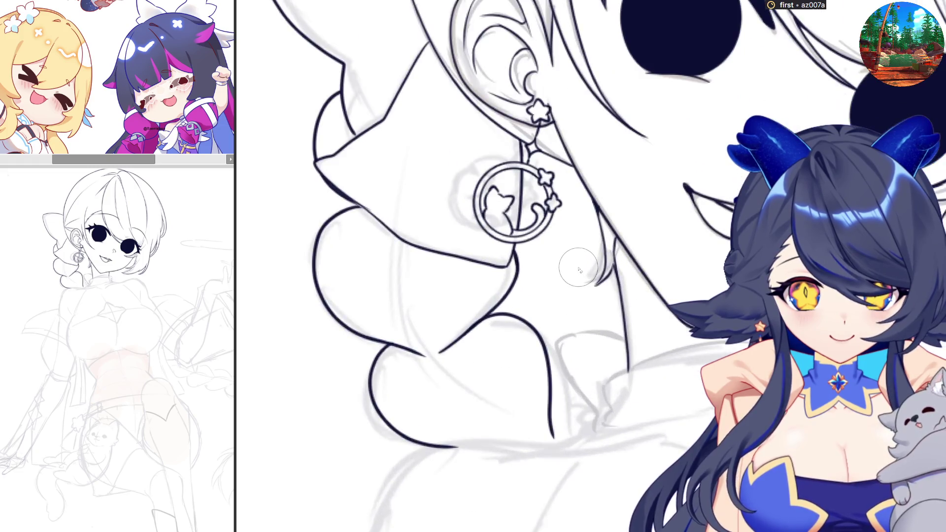
scroll(578, 269, "left", 4)
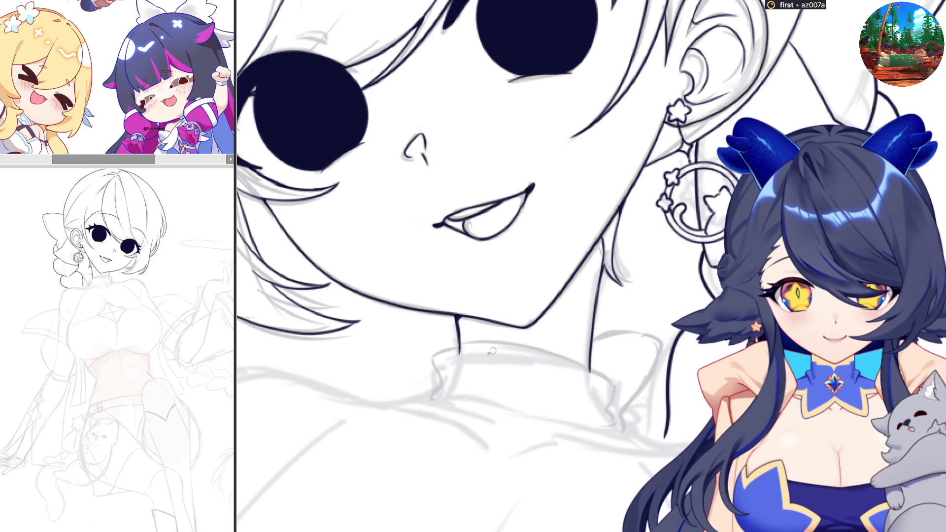
mouse_move(456, 359)
left_mouse_down()
mouse_move(478, 353)
mouse_move(589, 375)
left_mouse_up()
key("ctrl+z")
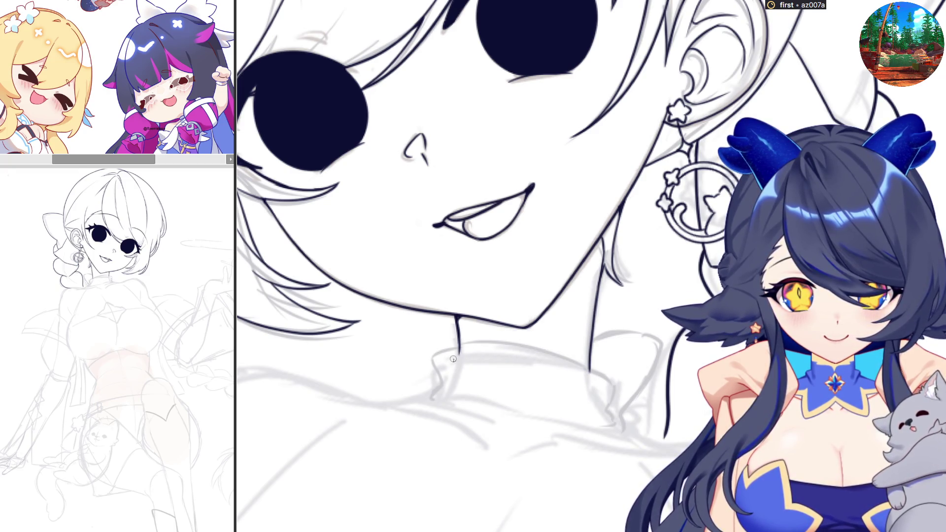
Ink the neck line across to the collar and a downward-curving collar fold line.
left_click_drag(455, 359, 591, 370)
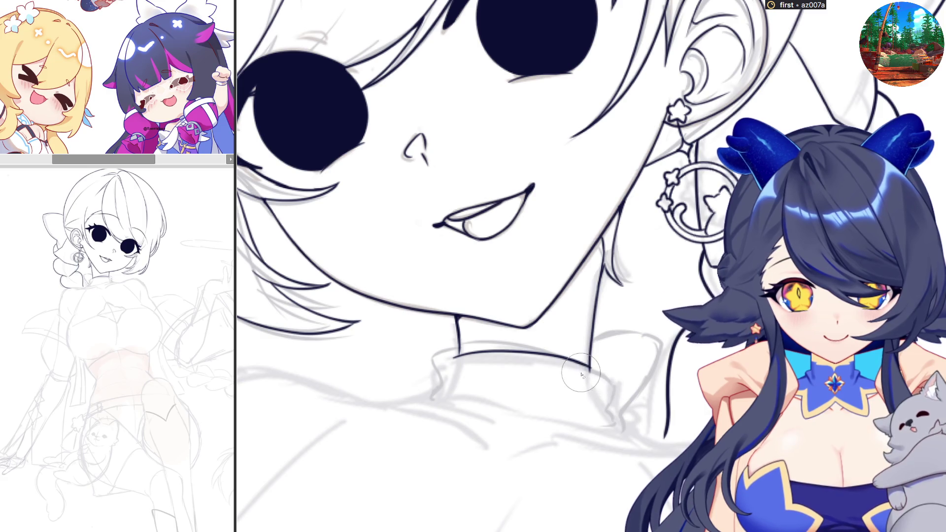
key("h")
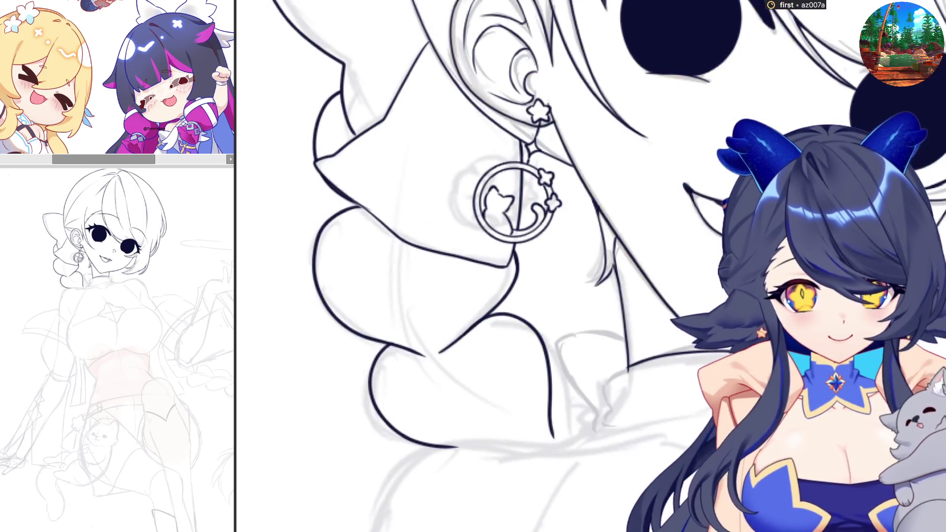
left_click_drag(633, 364, 615, 397)
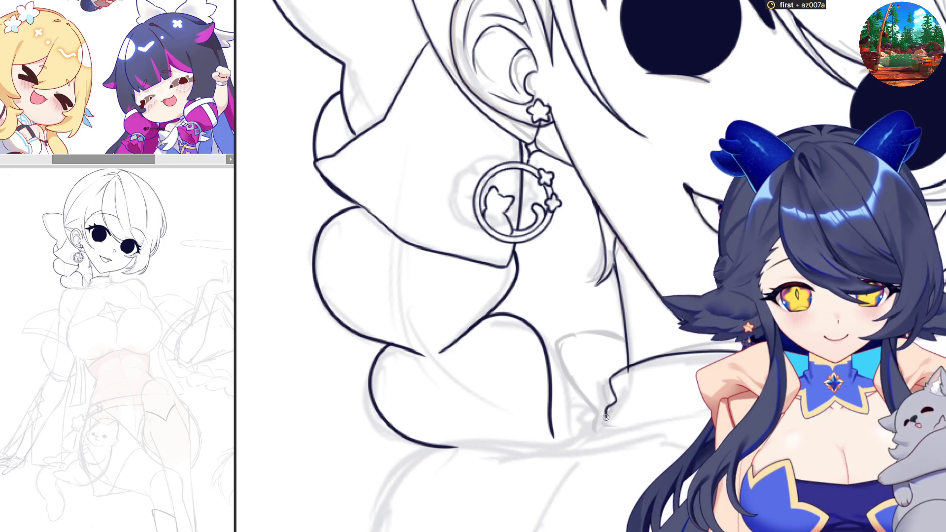
key("ctrl+z")
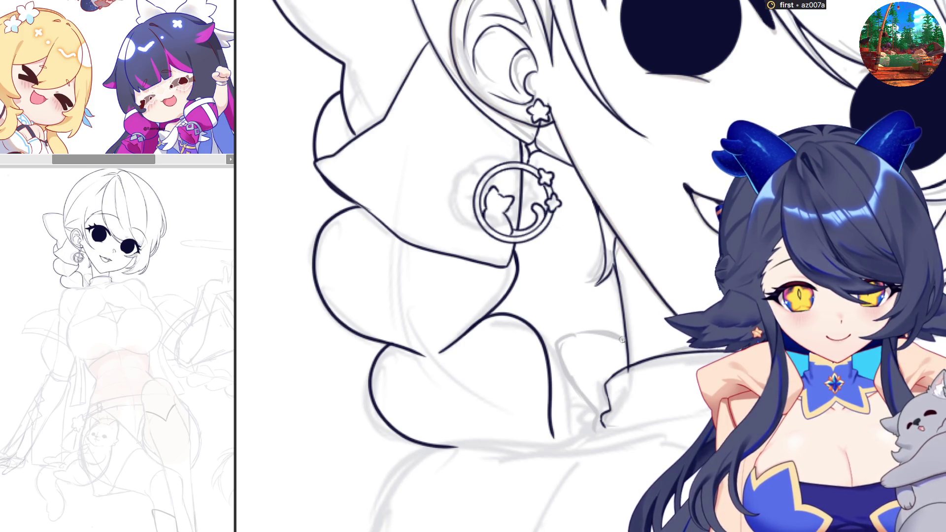
left_click_drag(613, 335, 598, 413)
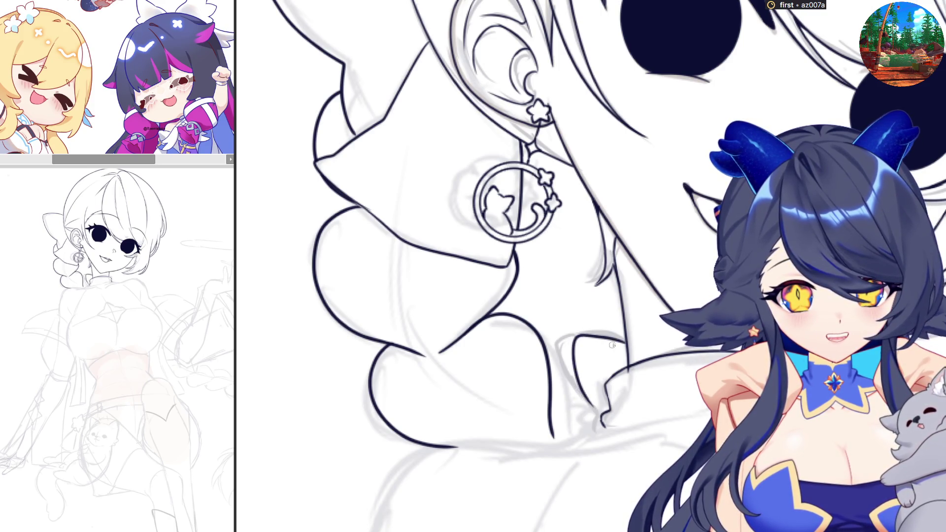
key("ctrl+z")
left_click_drag(613, 335, 594, 424)
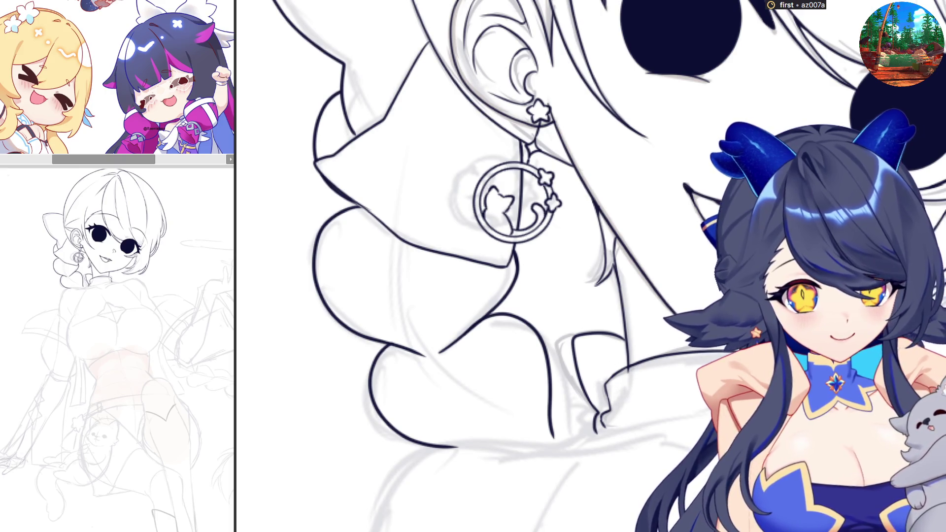
key("e")
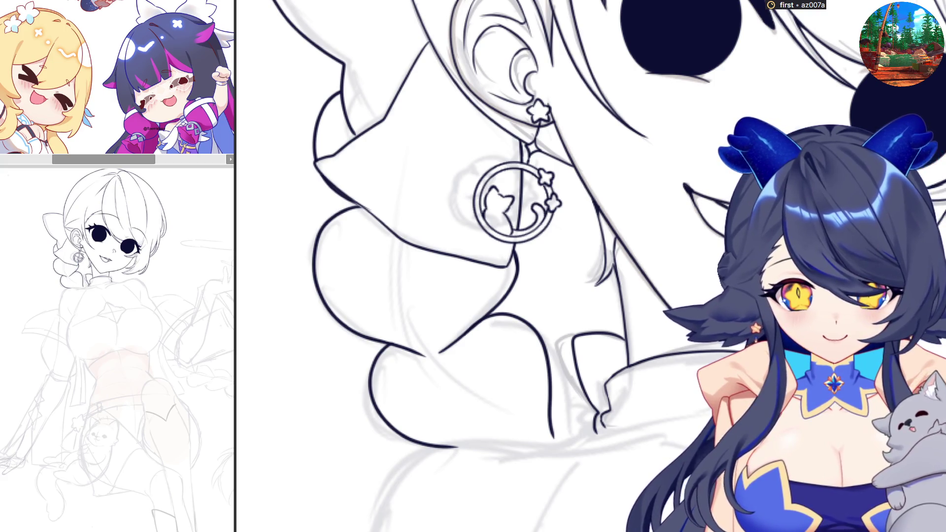
Ink the collar's lower edge toward the shoulder over several retries, then transform it into place.
scroll(639, 361, "down", 3)
scroll(611, 466, "down", 3)
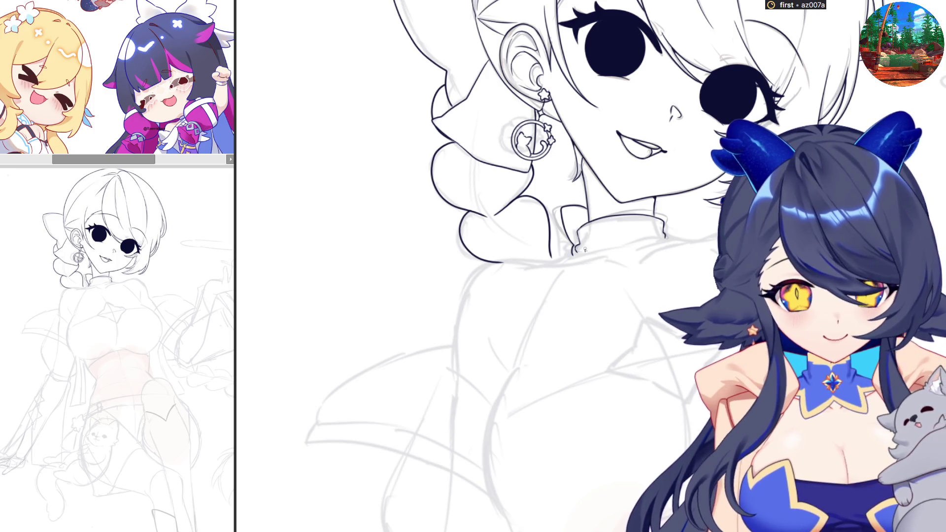
left_click_drag(577, 253, 712, 281)
key("ctrl+z")
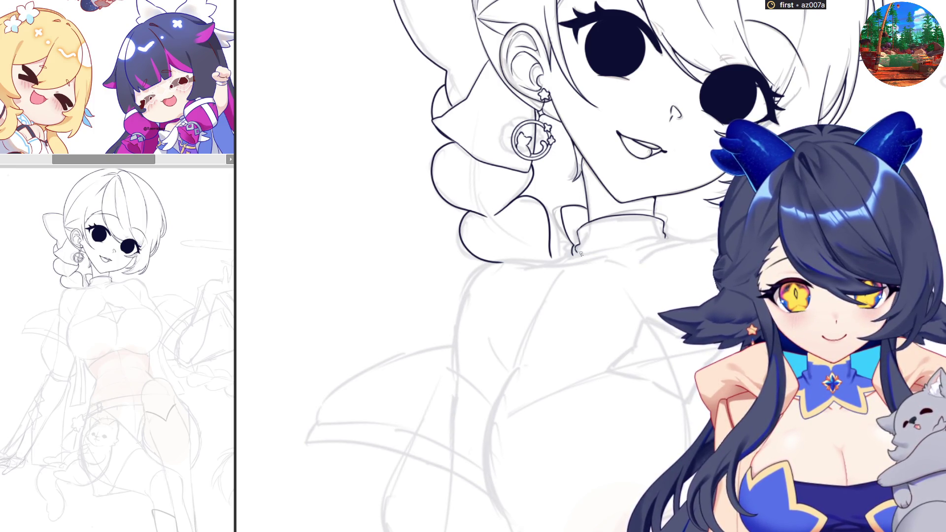
left_click_drag(580, 254, 710, 281)
key("ctrl+z")
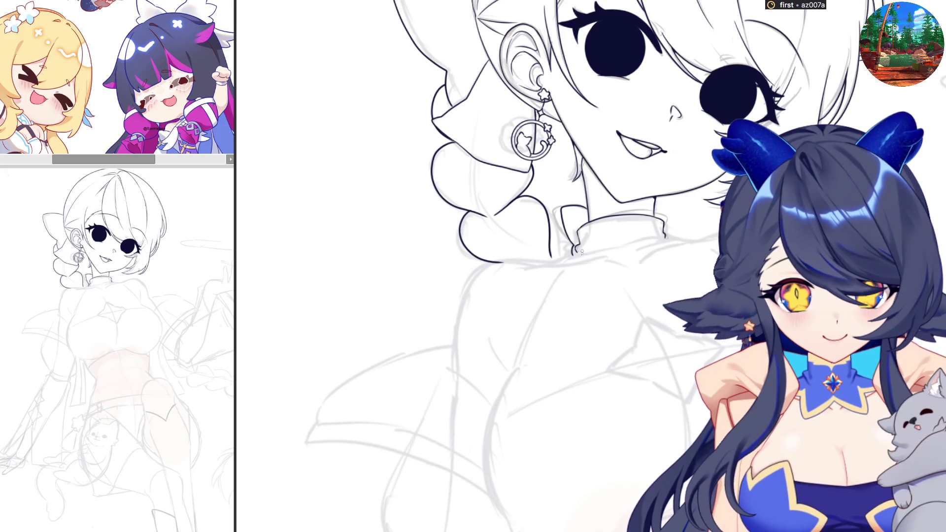
left_click_drag(577, 252, 717, 292)
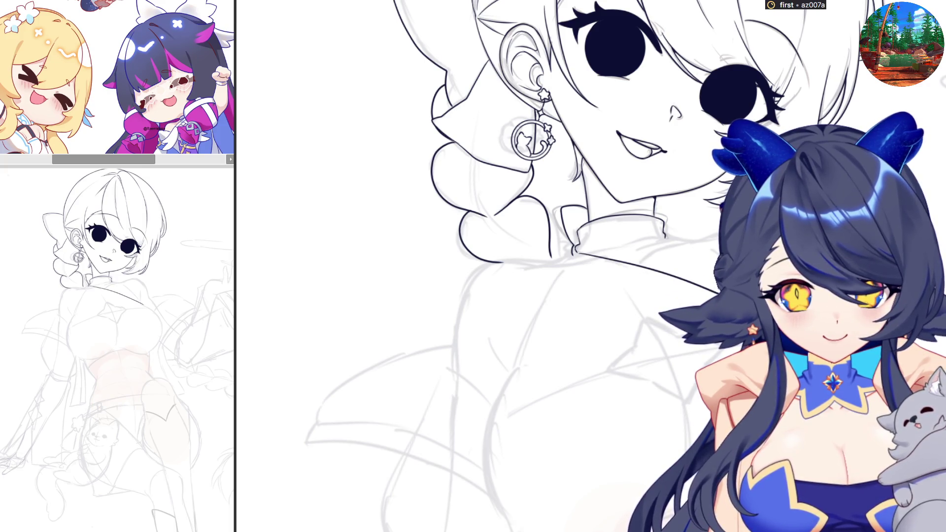
key("ctrl+z")
left_click_drag(579, 254, 686, 306)
key("ctrl+z")
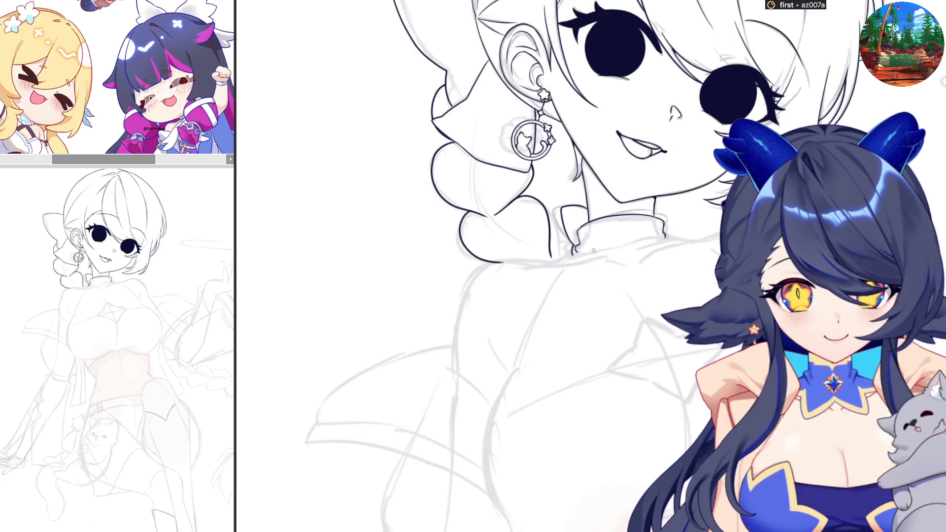
left_click_drag(579, 253, 717, 290)
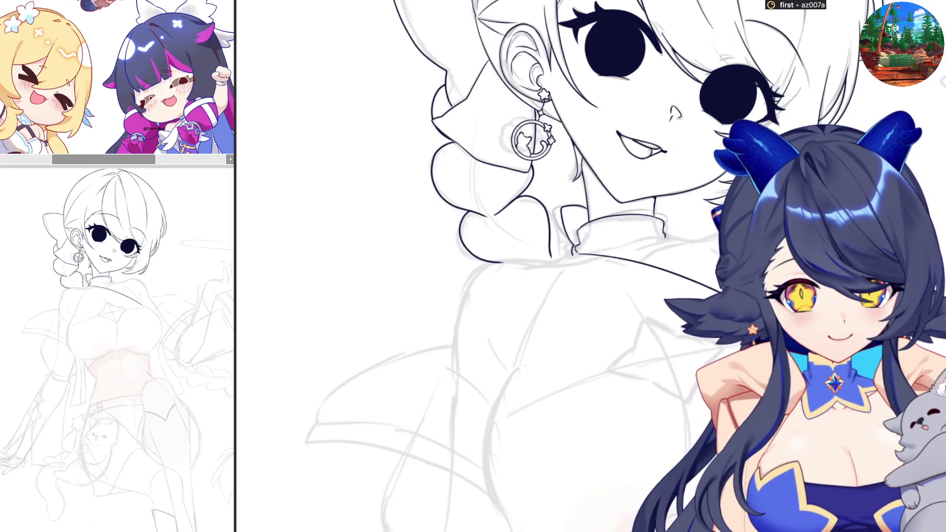
key("ctrl+t")
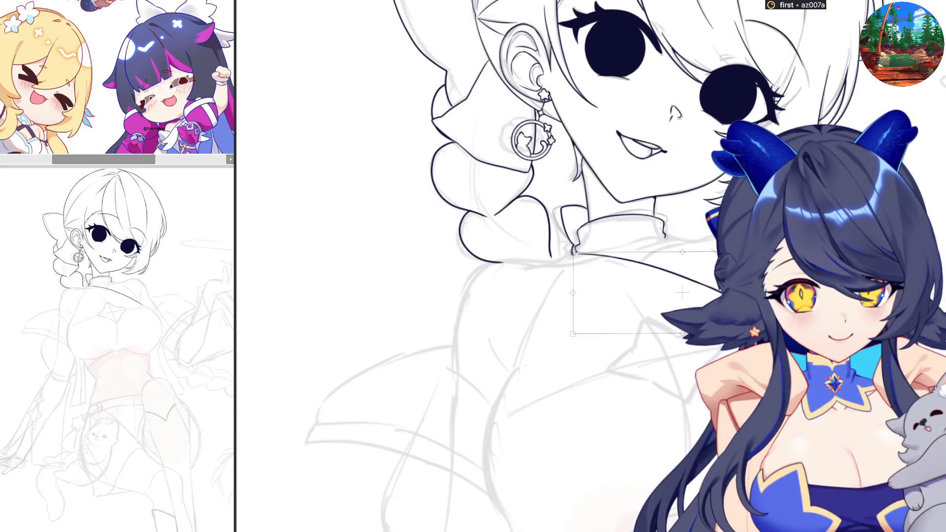
key("Return")
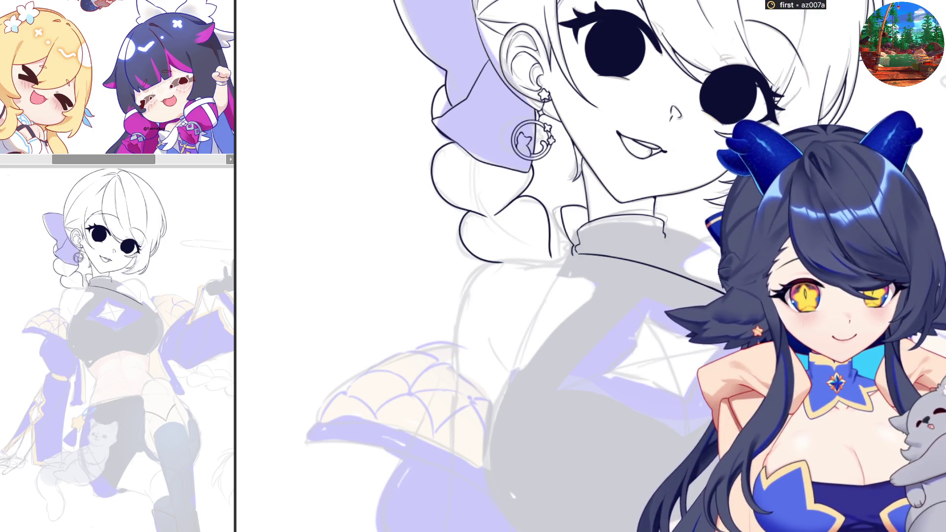
Ink the long diagonal chest strap up to the collar and check it in mirrored view.
left_click_drag(502, 392, 663, 241)
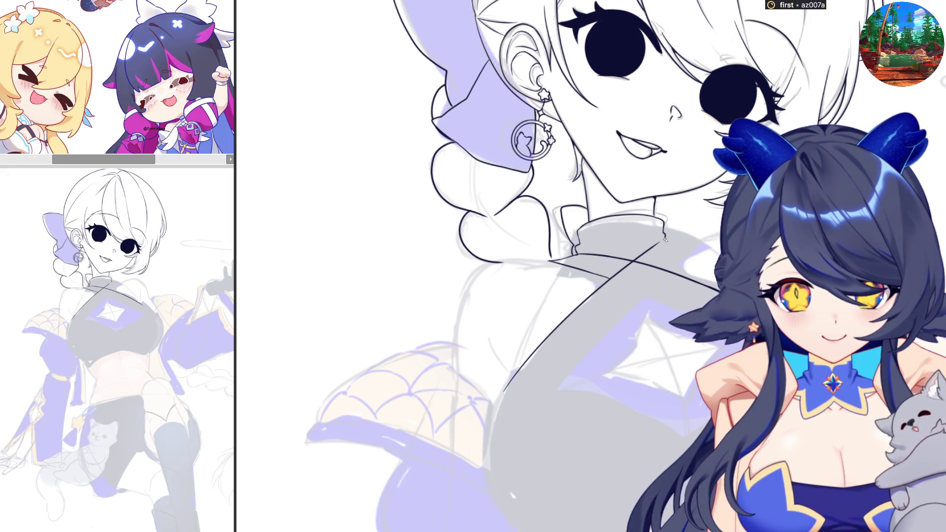
left_click_drag(665, 239, 685, 235)
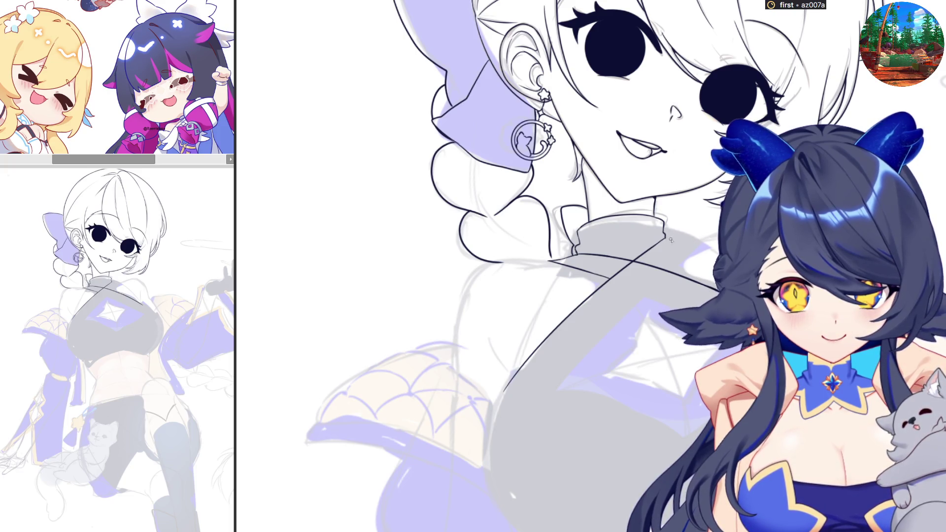
key("h")
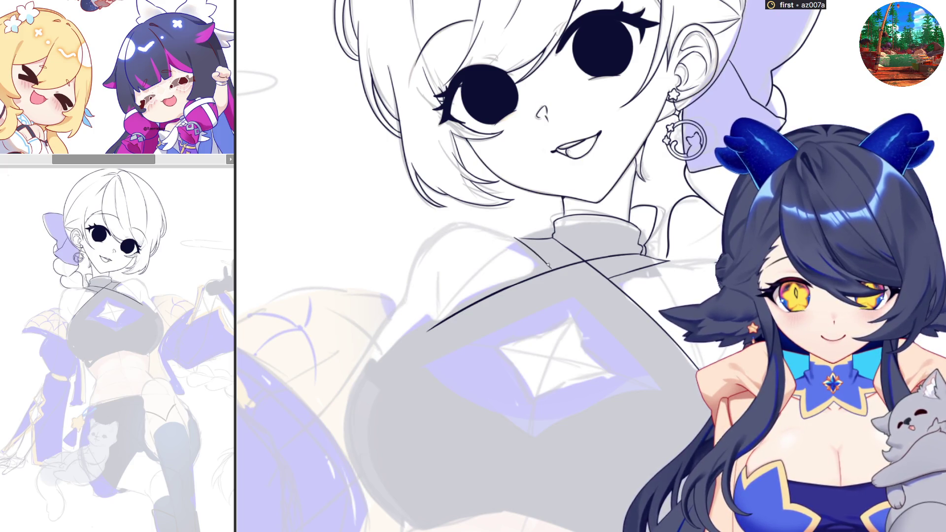
Extend the diagonal strap toward the collar and start a second strap down the torso, checking in mirrored view.
key("h")
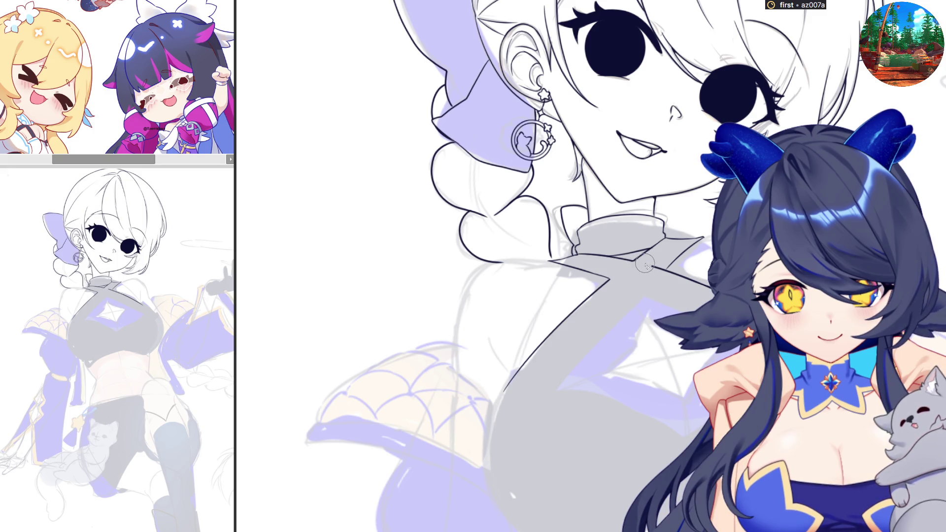
left_click_drag(611, 277, 643, 246)
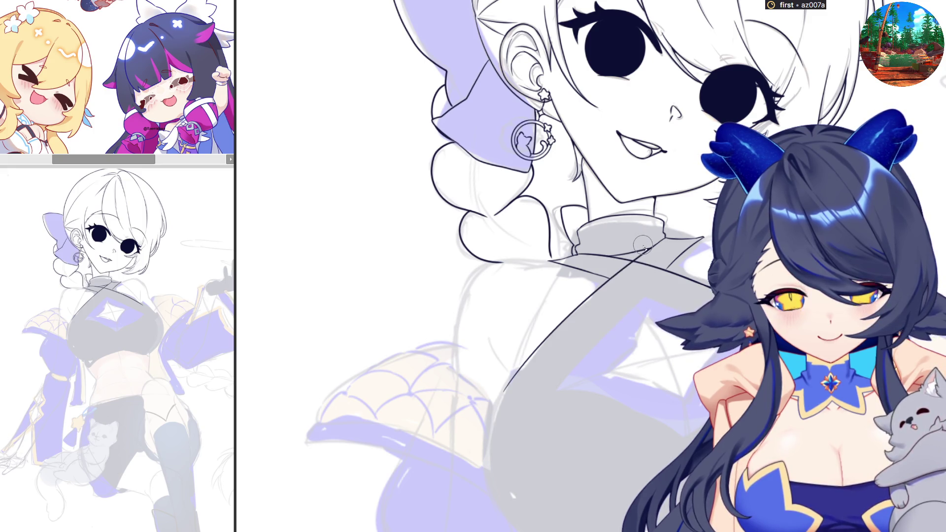
key("h")
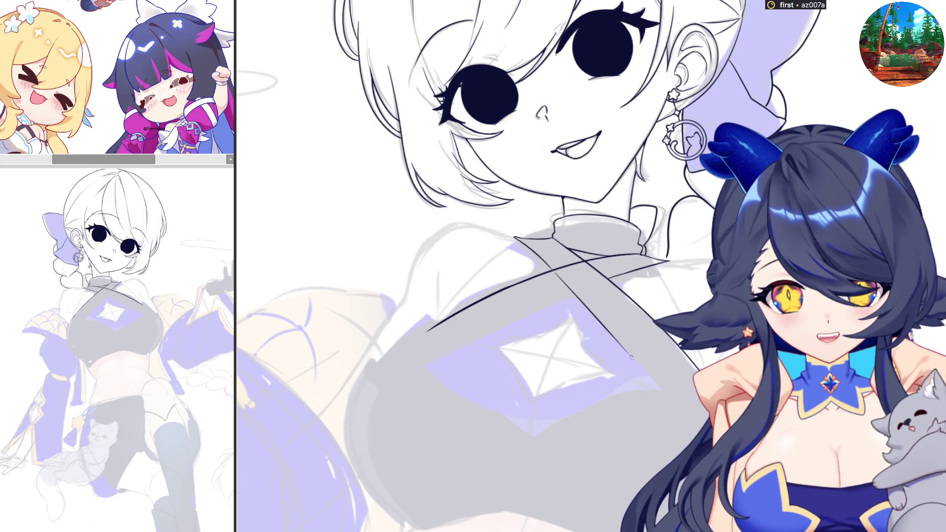
left_click_drag(556, 273, 661, 385)
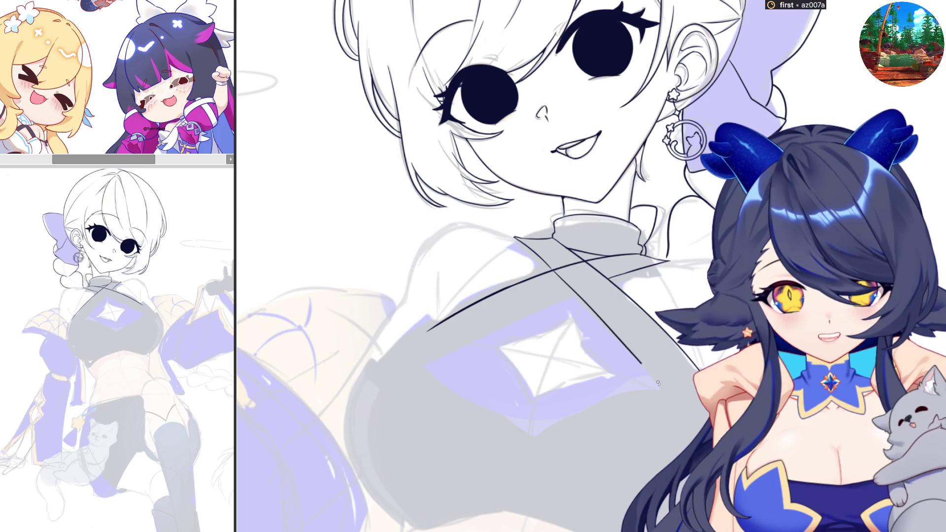
key("h")
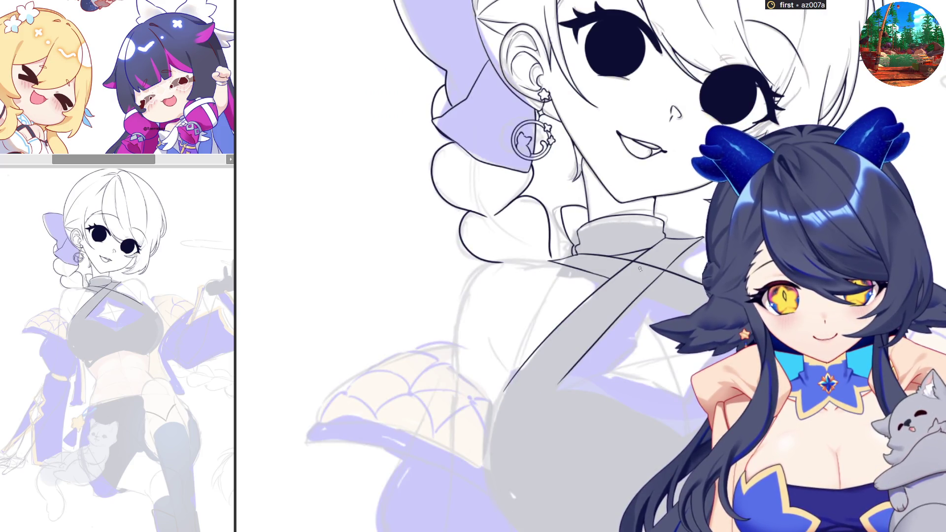
Redraw the second torso strap until its angle forms a clean X, then hide the flat colour fills.
left_click_drag(561, 384, 700, 423)
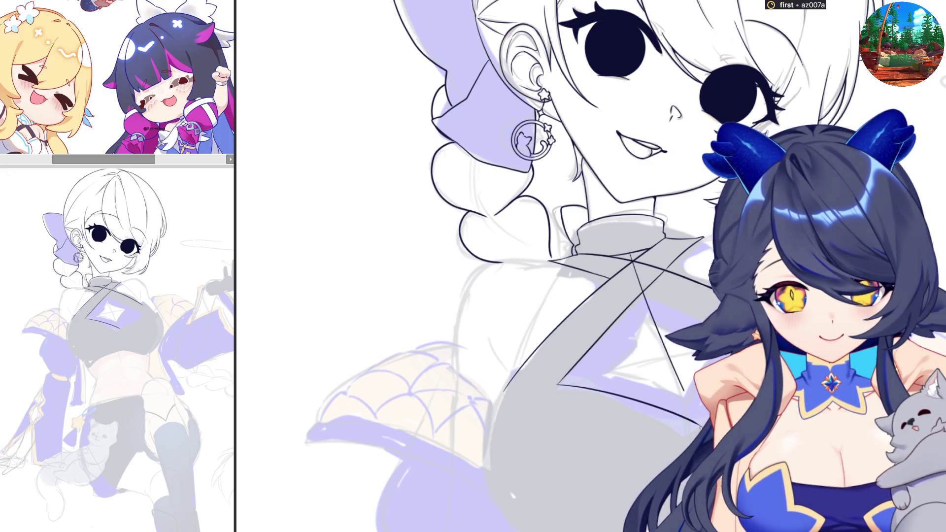
key("ctrl+z")
left_click_drag(633, 262, 671, 350)
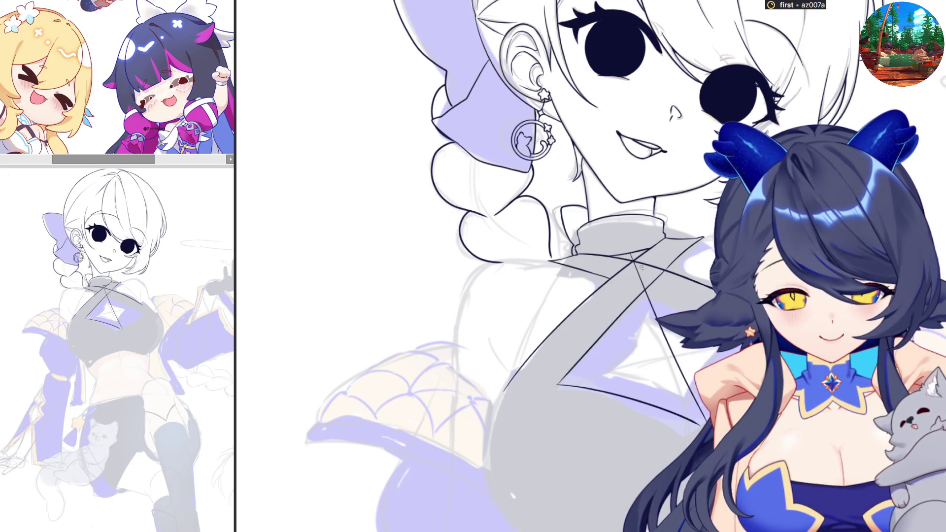
key("ctrl+z")
left_click_drag(634, 262, 685, 407)
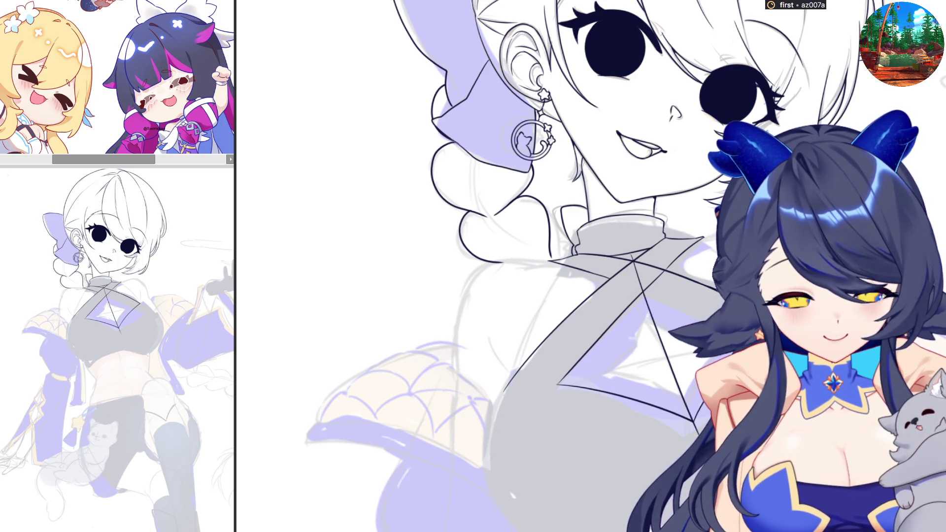
key("ctrl+z")
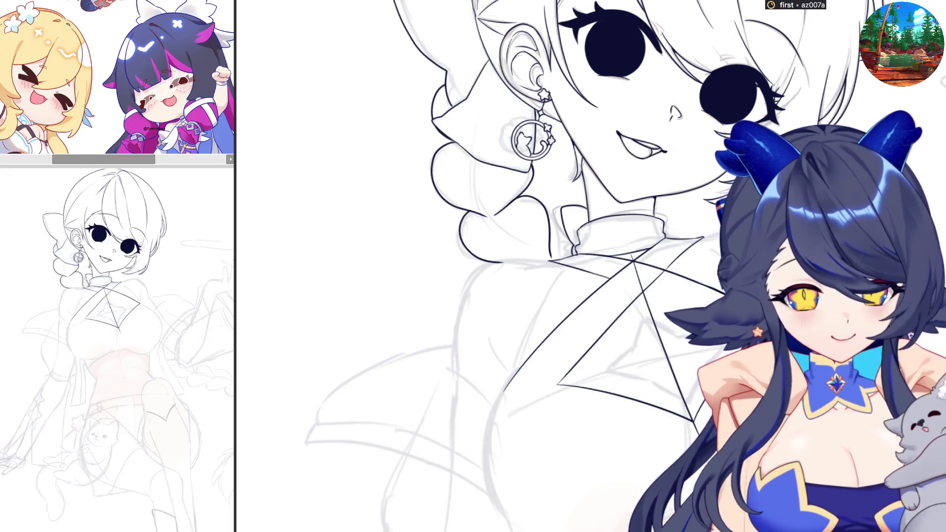
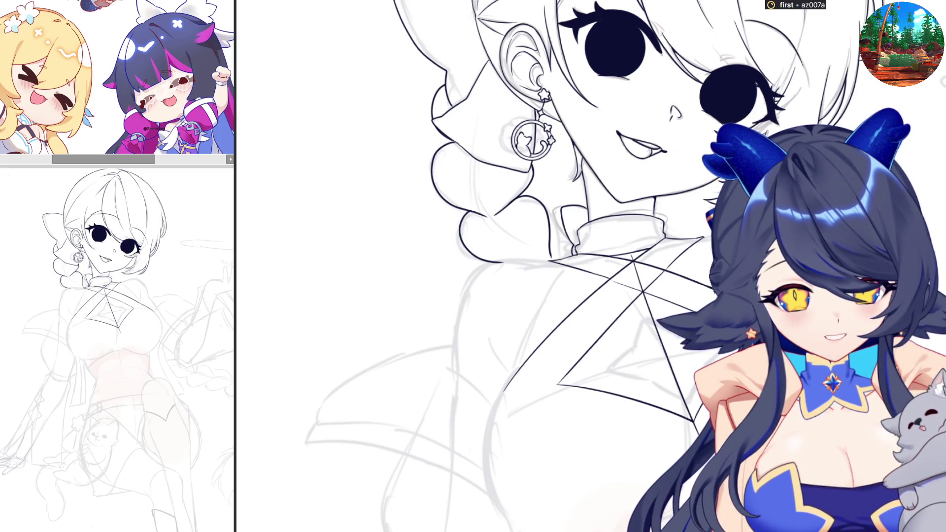
Ink the outer curve of the chest, checking it in the mirrored view.
scroll(518, 266, "down", 3)
key("h")
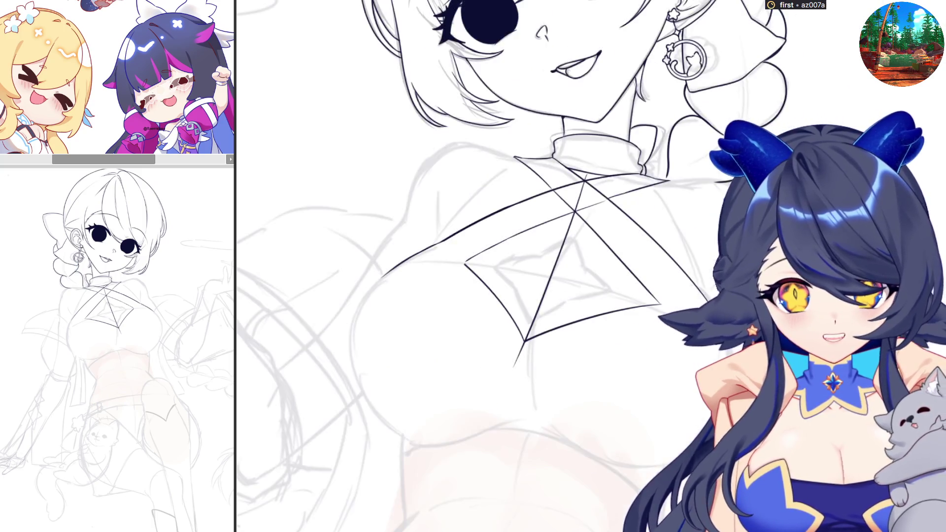
key("h")
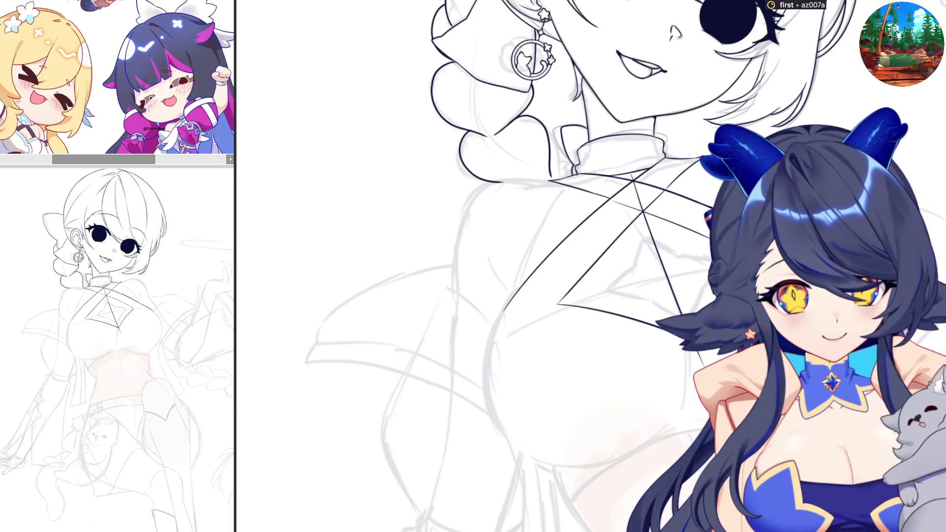
key("h")
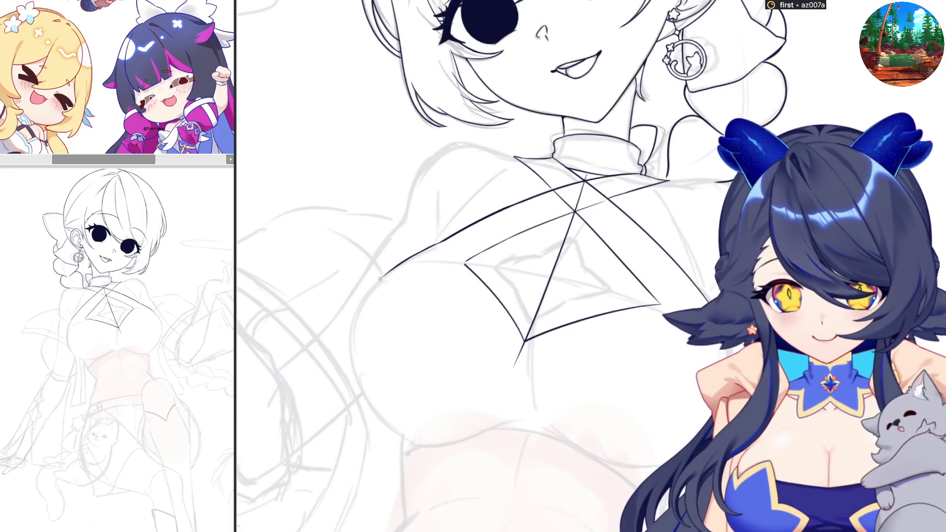
mouse_move(358, 304)
left_mouse_down()
mouse_move(388, 275)
mouse_move(389, 428)
left_mouse_up()
key("ctrl+z")
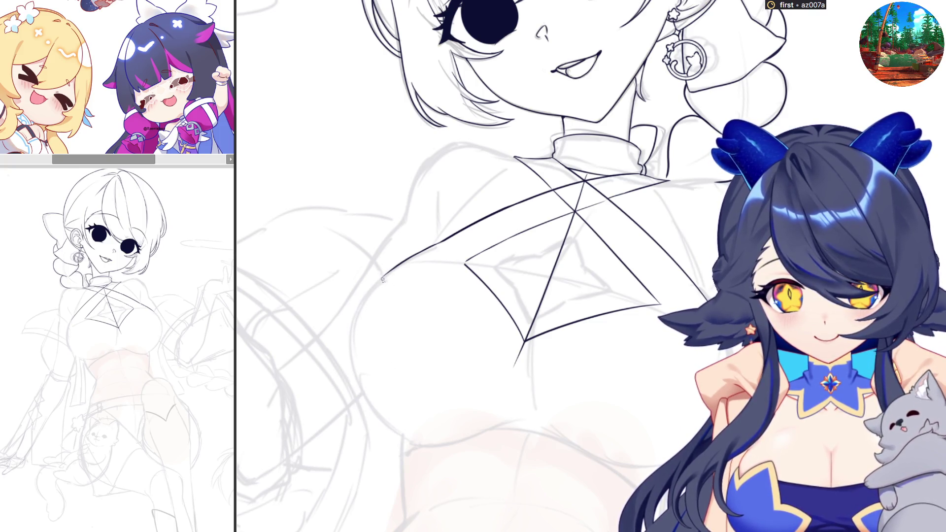
left_click_drag(384, 276, 416, 440)
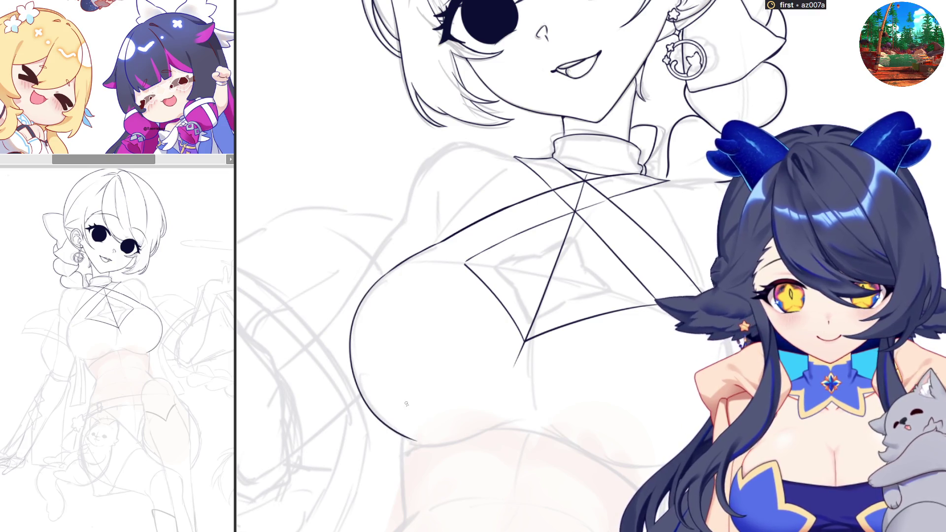
key("m")
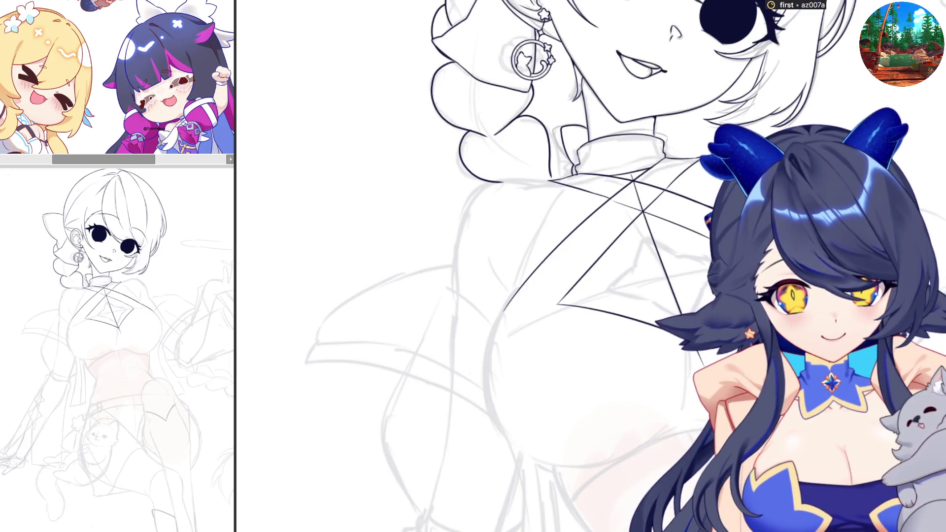
key("m")
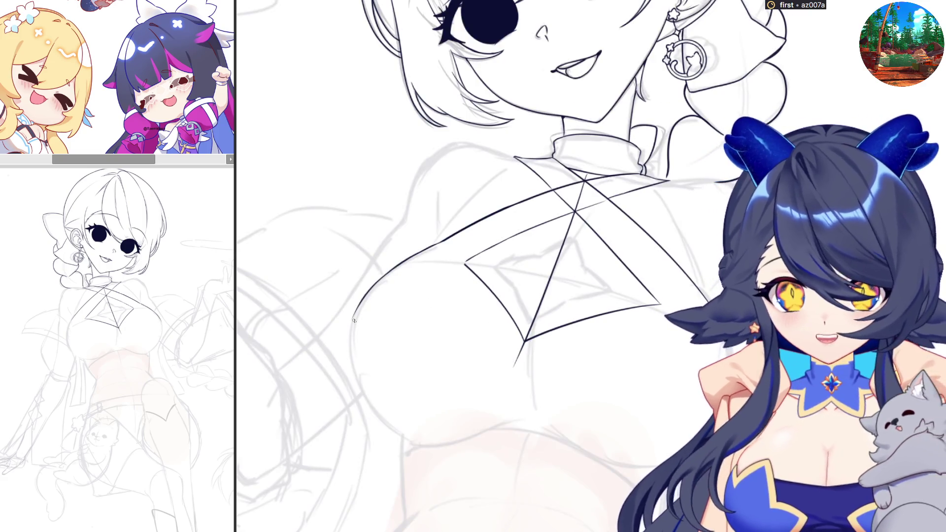
left_click_drag(351, 324, 418, 446)
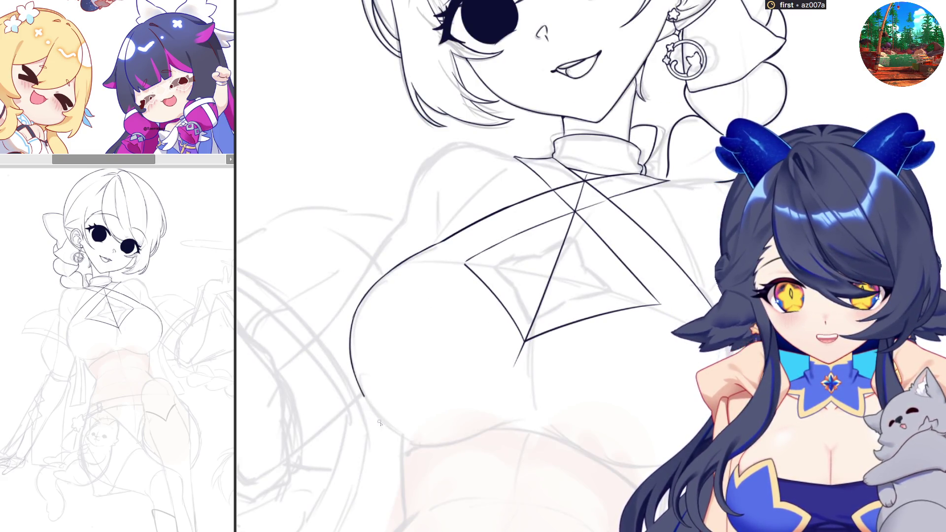
key("m")
key("m")
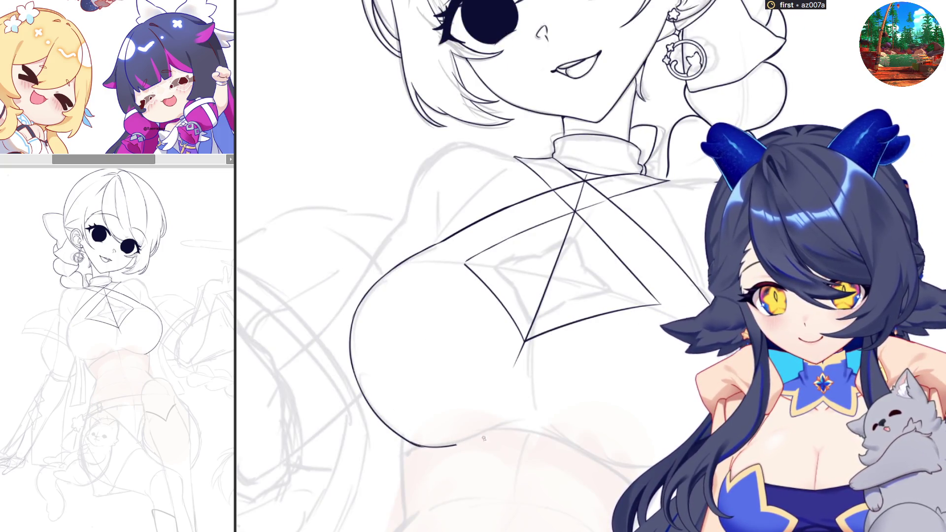
Ink the line under the chest, redrawing it until it reaches the right length.
left_click_drag(414, 448, 492, 434)
key("ctrl+z")
left_click_drag(414, 446, 495, 426)
key("ctrl+z")
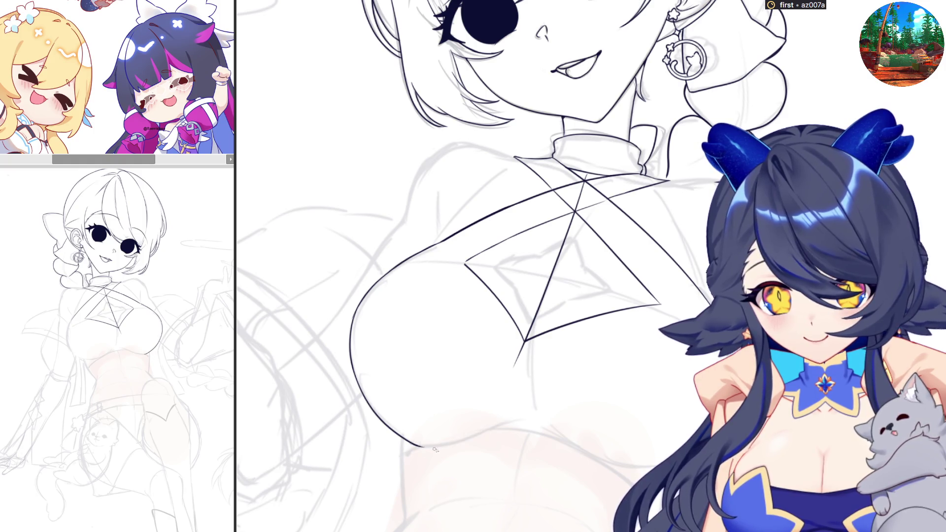
left_click_drag(414, 446, 493, 428)
key("ctrl+z")
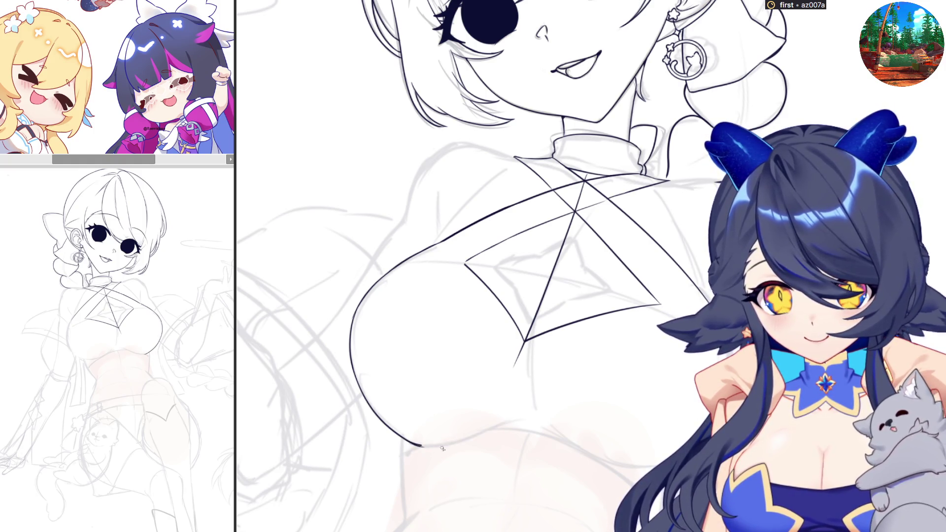
left_click_drag(414, 446, 509, 424)
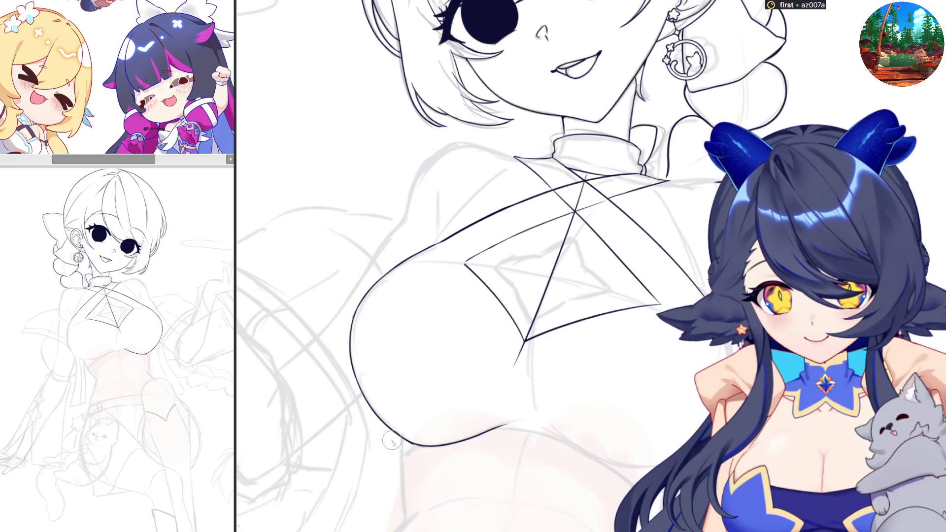
key("h")
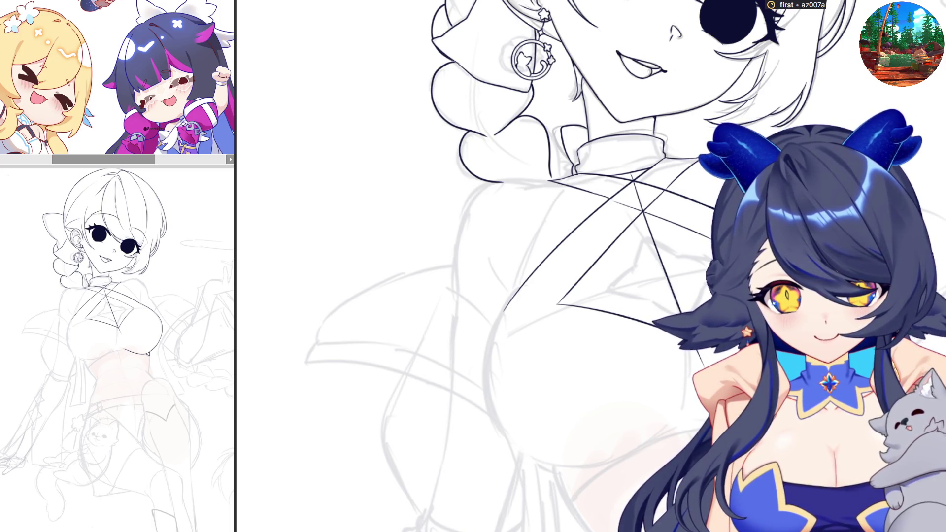
Extend the chest's underside line down and outward, checking it mirrored.
key("h")
key("h")
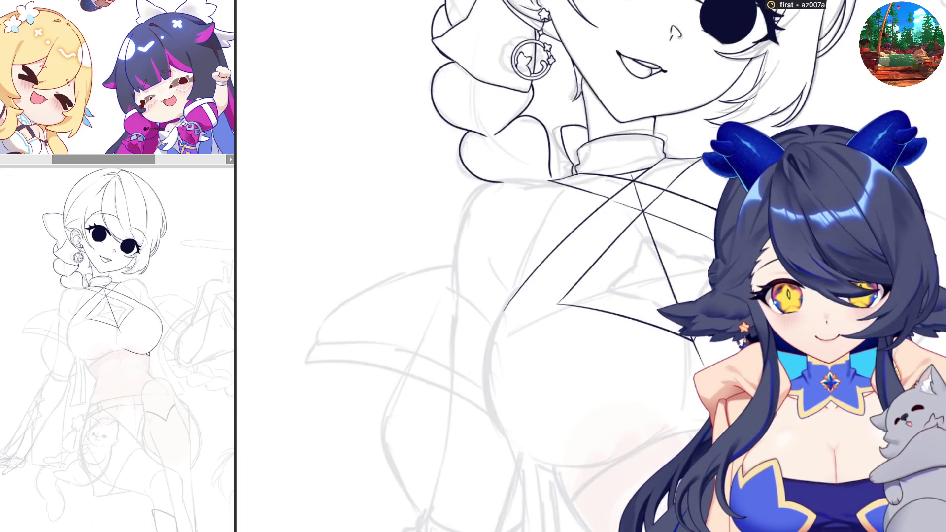
key("h")
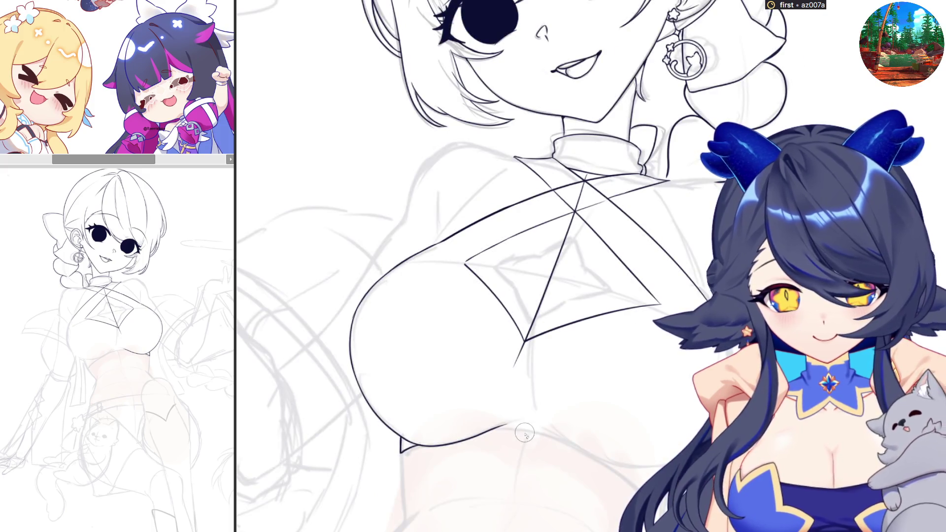
left_click_drag(512, 430, 590, 456)
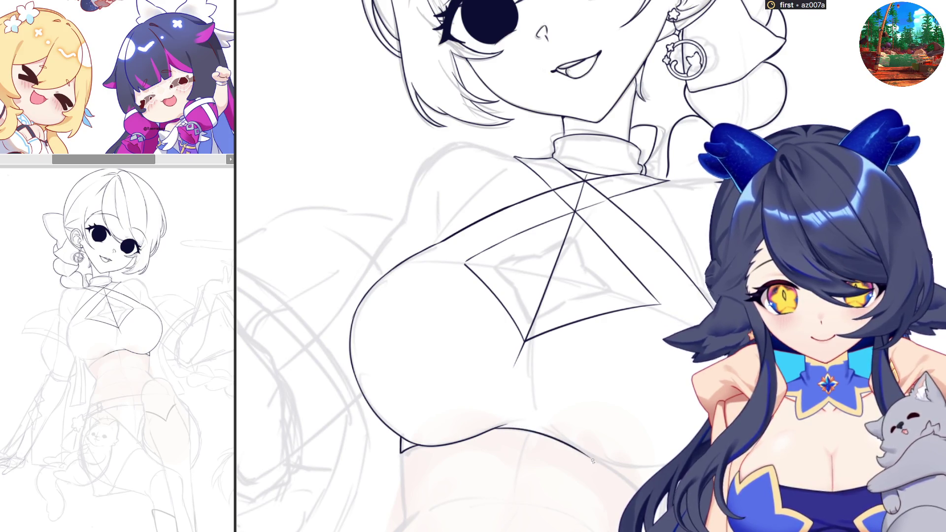
key("ctrl+z")
key("ctrl+z")
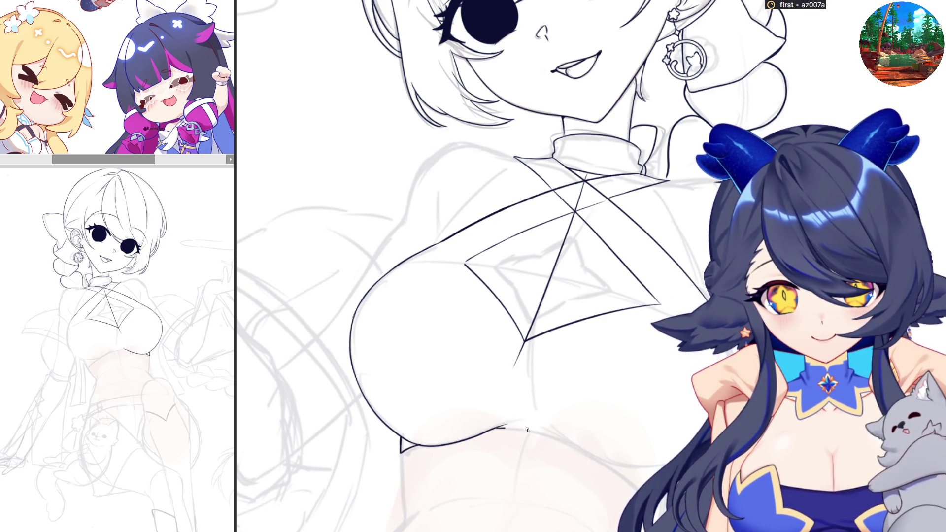
left_click_drag(505, 427, 635, 487)
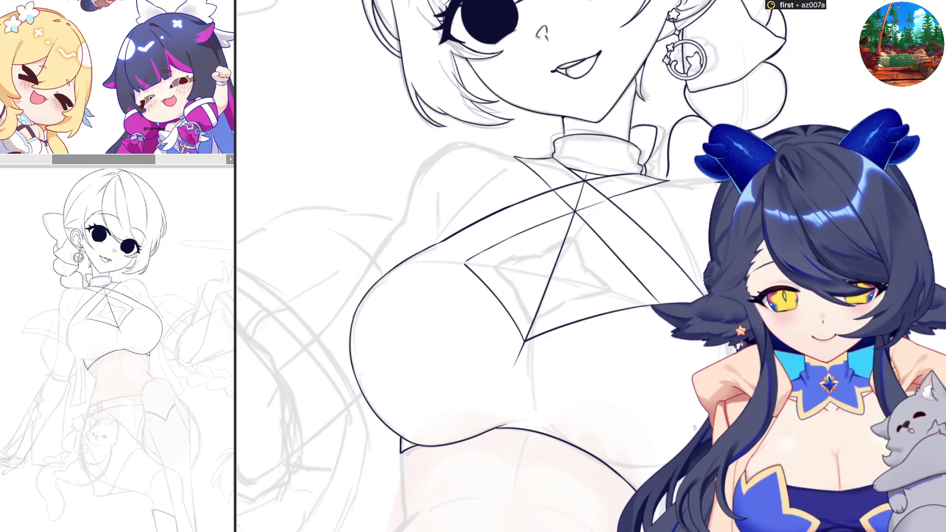
key("m")
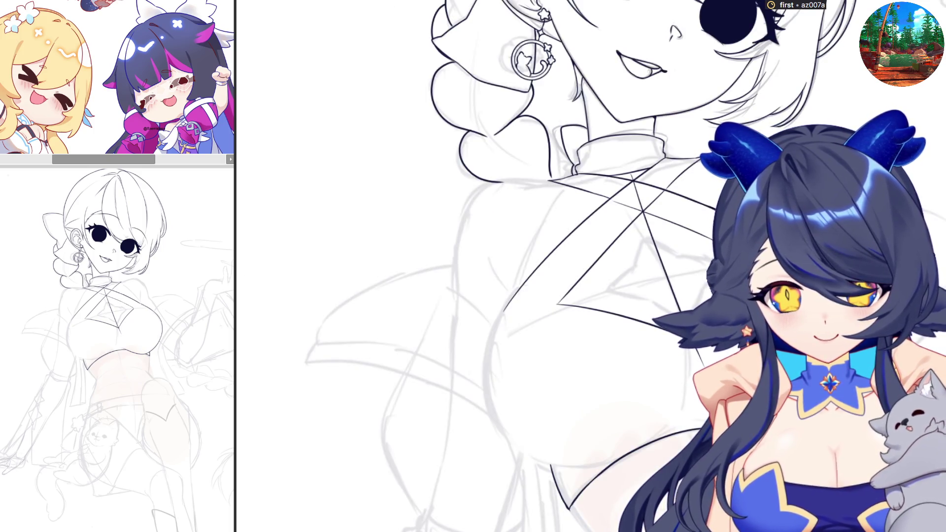
key("m")
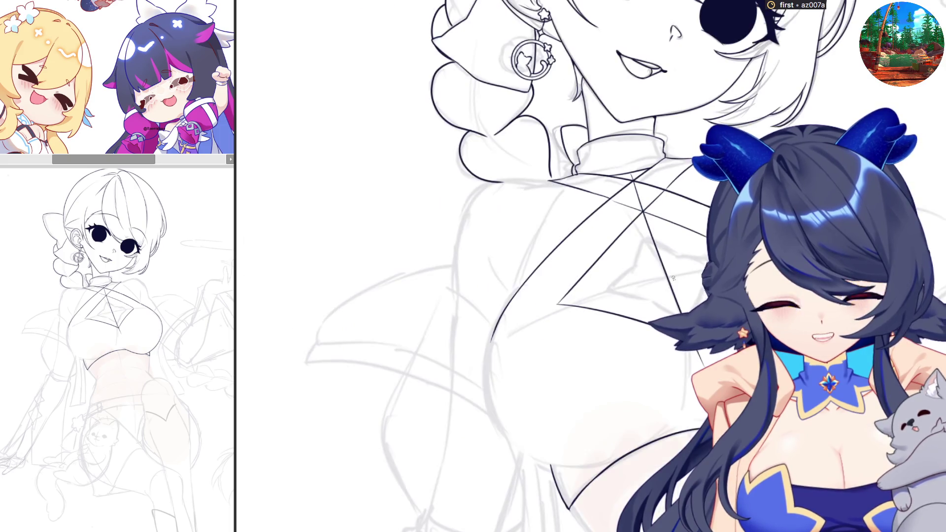
key("m")
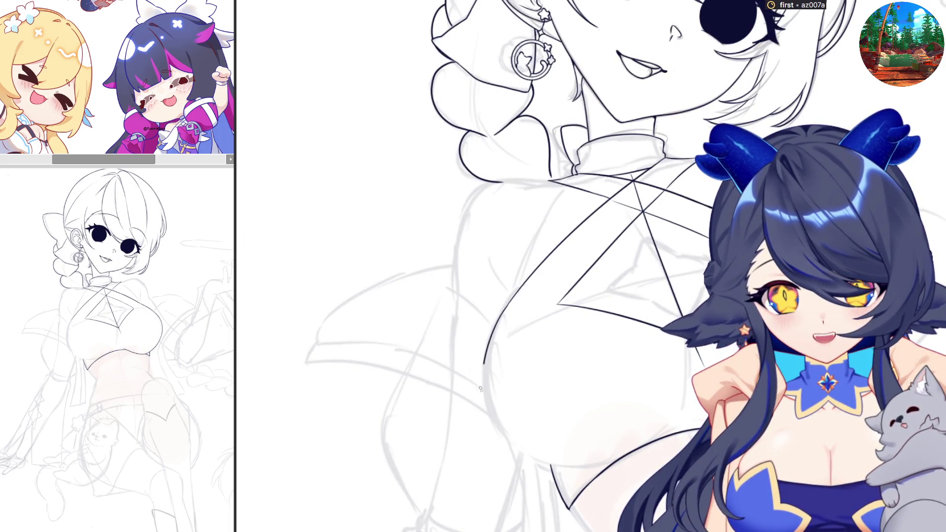
key("ctrl+z")
Ink a contour down the chest and along its lower curve.
mouse_move(481, 389)
left_mouse_down()
mouse_move(482, 423)
mouse_move(525, 450)
left_mouse_up()
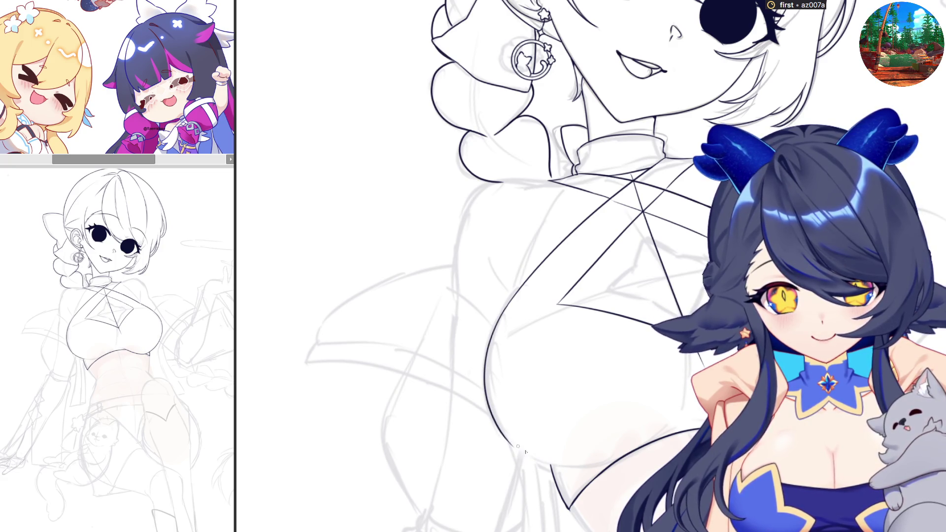
key("h")
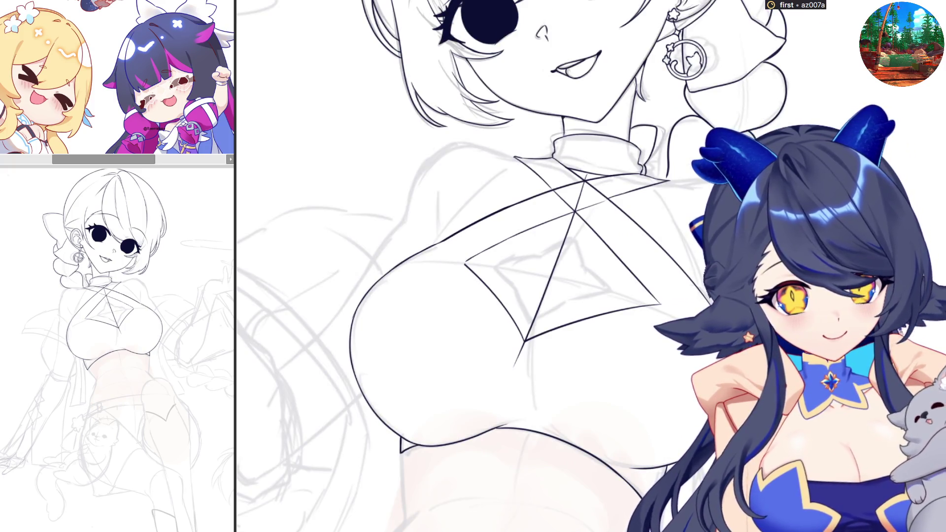
mouse_move(547, 421)
left_mouse_down()
mouse_move(634, 467)
mouse_move(612, 466)
mouse_move(636, 467)
left_mouse_up()
key("ctrl+z")
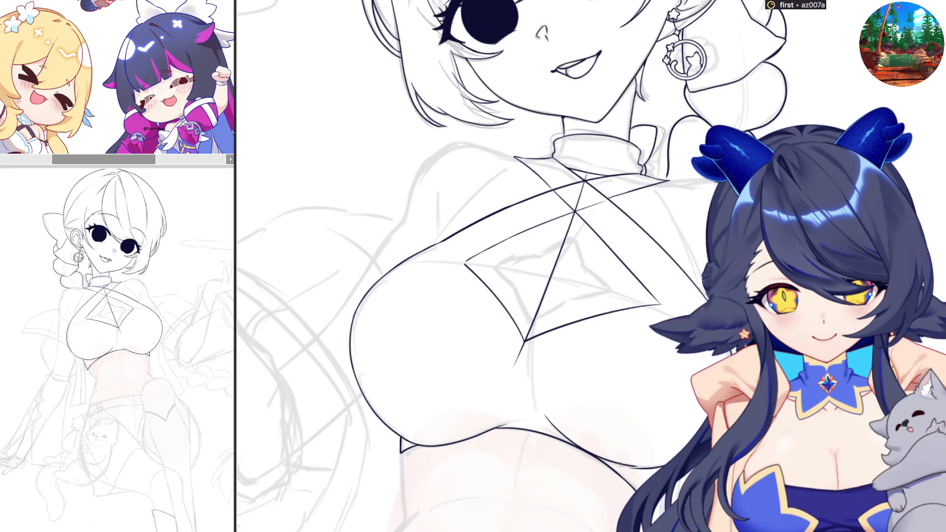
key("ctrl+z")
left_click_drag(543, 415, 626, 468)
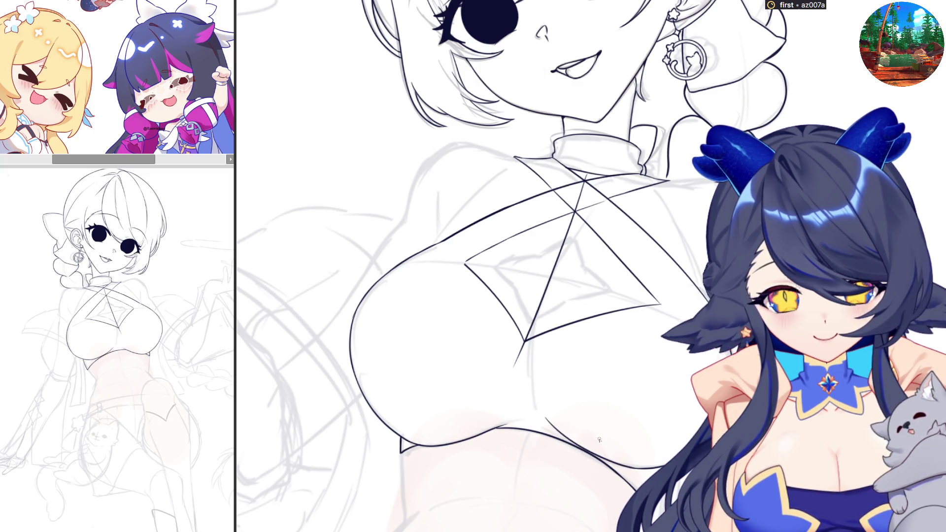
key("h")
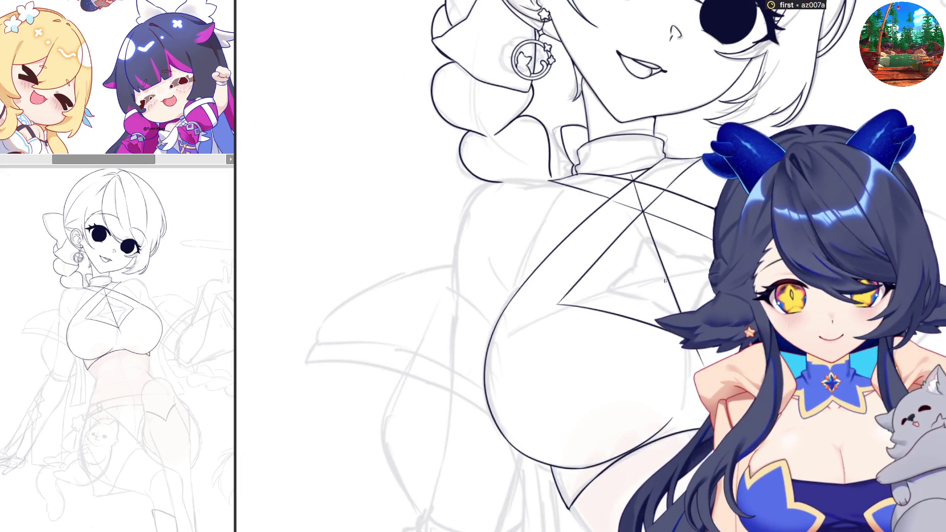
Ink another crop-top line near the collar after discarding a diagonal stroke.
left_click_drag(664, 281, 680, 310)
key("ctrl+z")
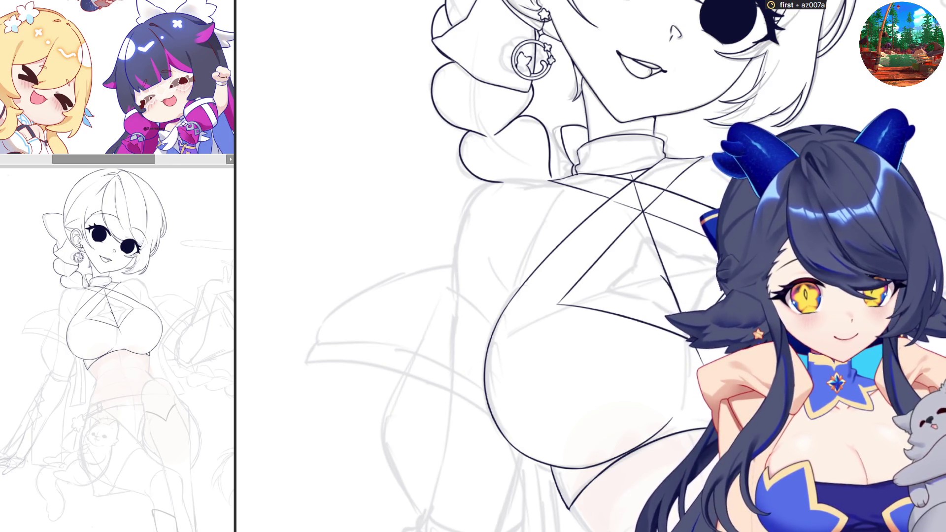
key("ctrl+z")
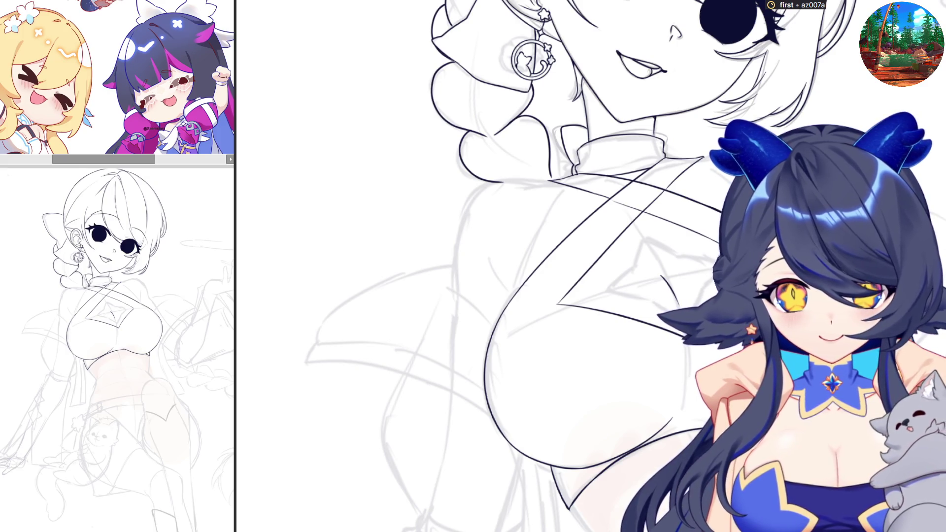
left_click_drag(485, 254, 512, 292)
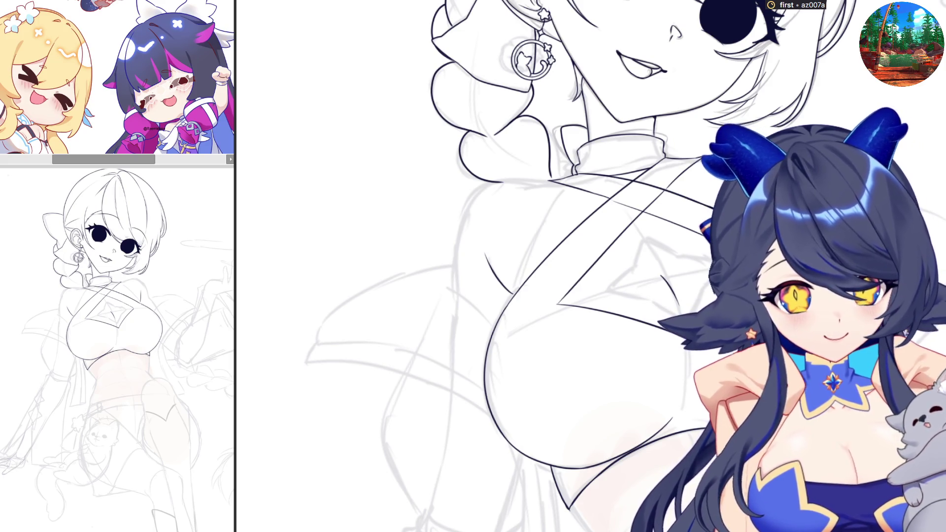
key("h")
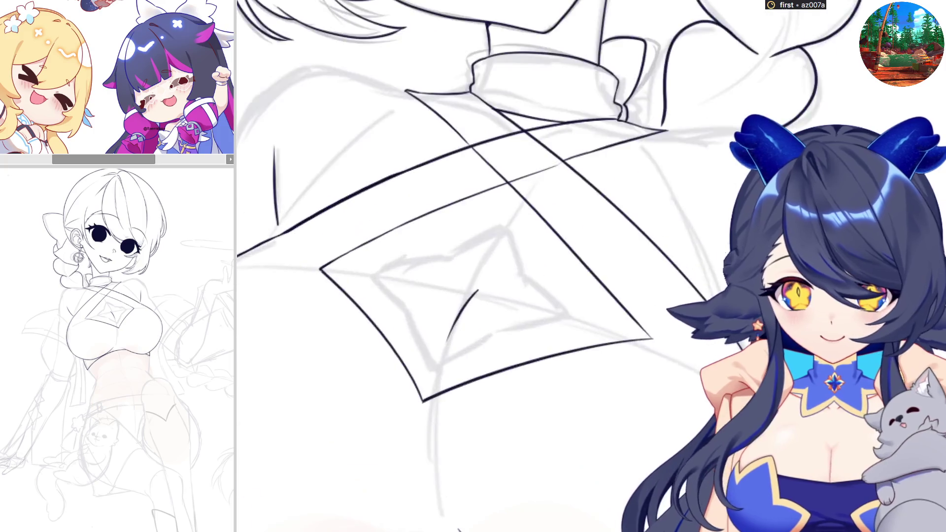
Lasso-select an area around the collar.
scroll(492, 266, "down", 2)
scroll(441, 176, "up", 2)
scroll(441, 176, "up", 1)
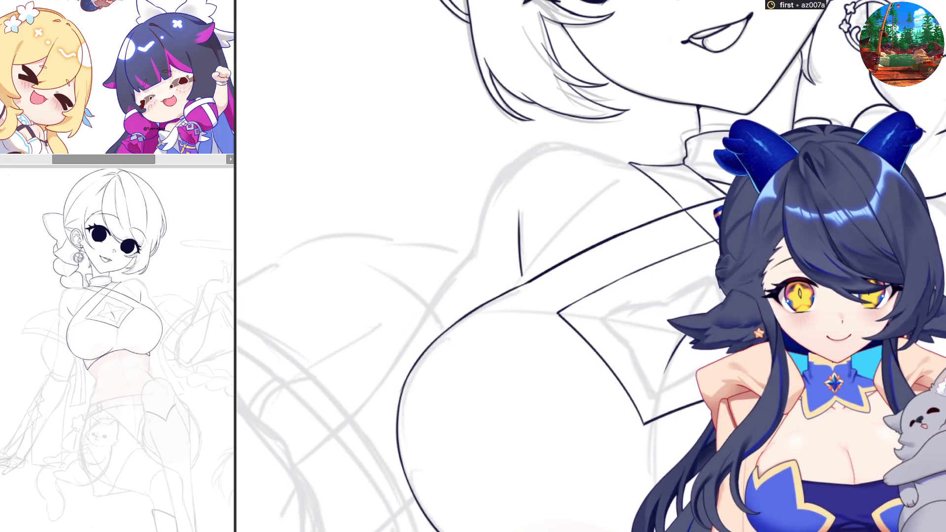
mouse_move(685, 165)
left_mouse_down()
mouse_move(692, 191)
mouse_move(730, 179)
left_mouse_up()
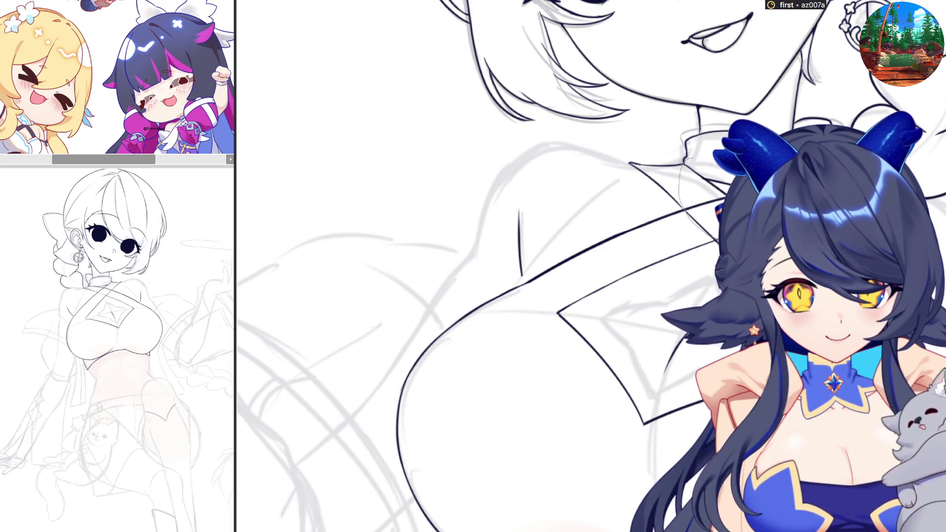
left_click_drag(716, 240, 714, 160)
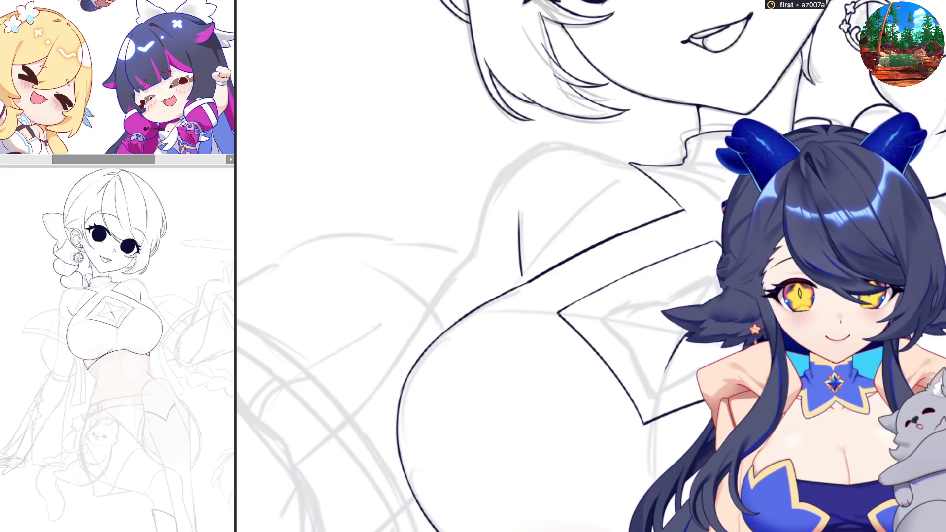
Zoom into the chest and mark the upper part of the inner star emblem.
scroll(591, 266, "up", 5)
scroll(670, 408, "up", 3)
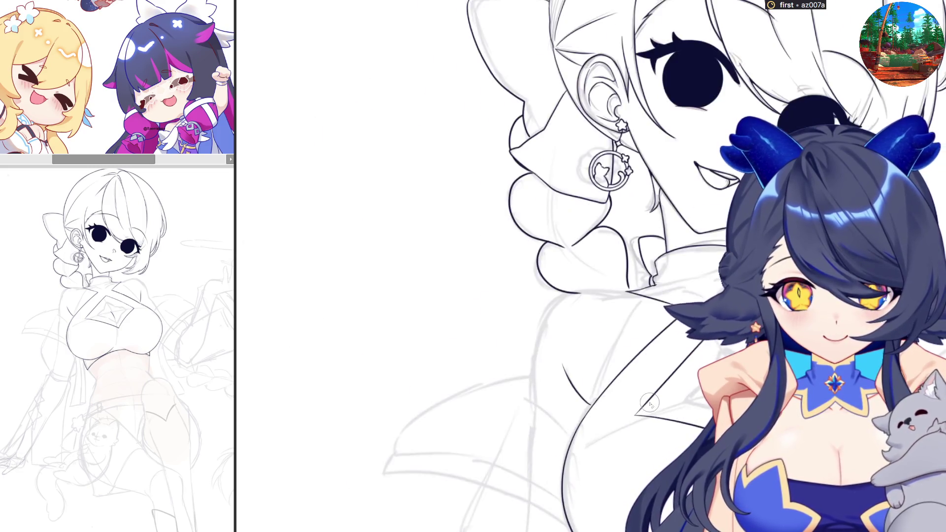
scroll(670, 409, "up", 2)
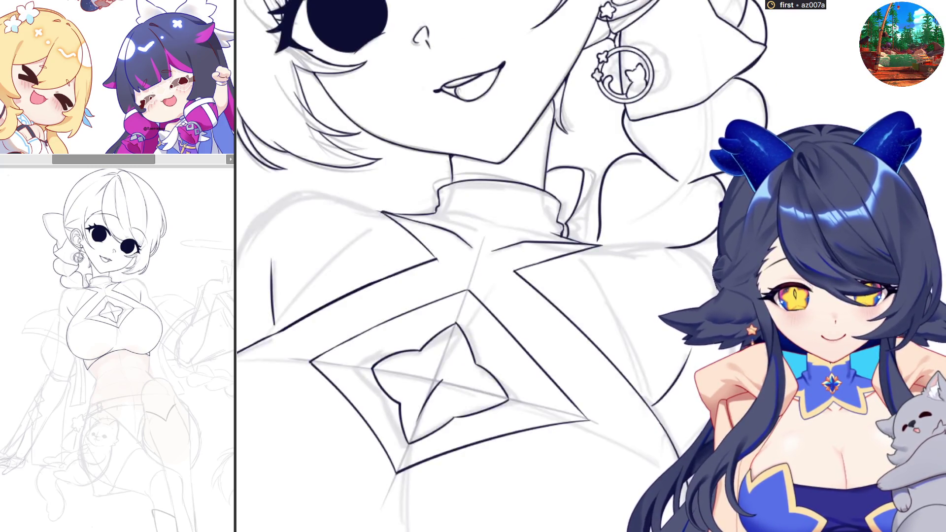
left_click_drag(433, 340, 453, 326)
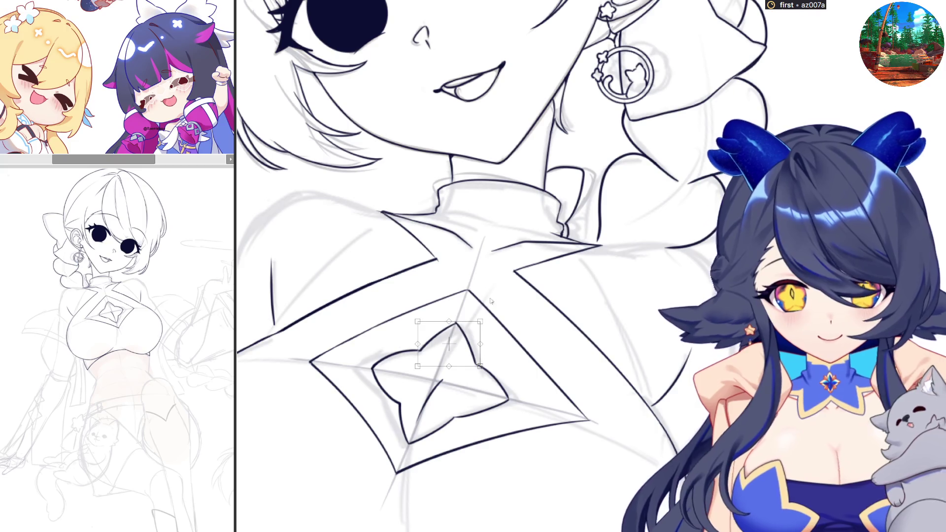
Skew the selected top of the inner star slightly down and left, then commit.
key("ctrl+t")
left_click_drag(419, 369, 416, 368)
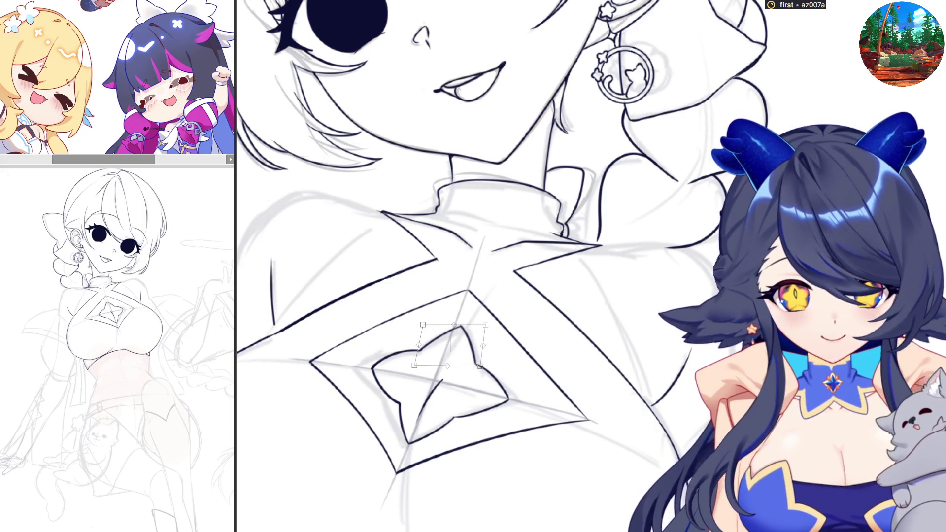
key("Return")
key("h")
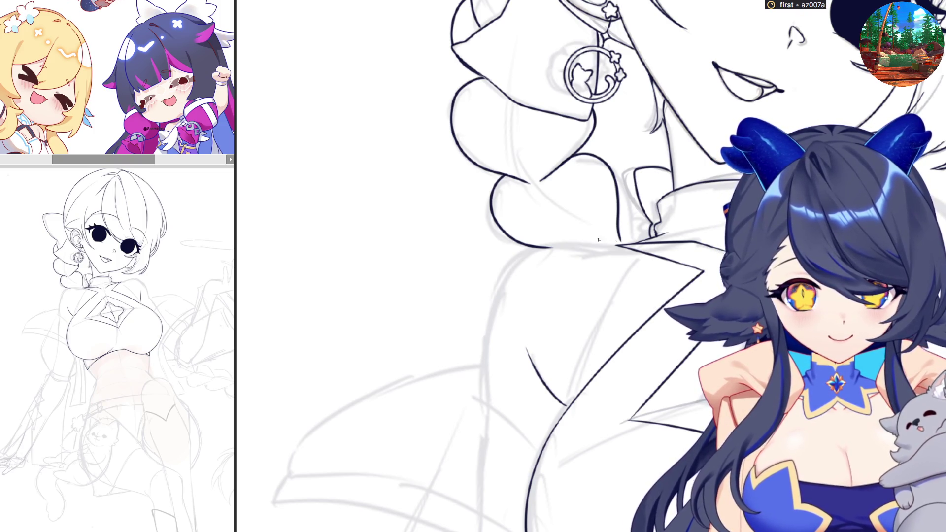
Hide and re-show the inked chest lineart to compare it with the sketch.
scroll(598, 240, "down", 2)
scroll(594, 235, "down", 2)
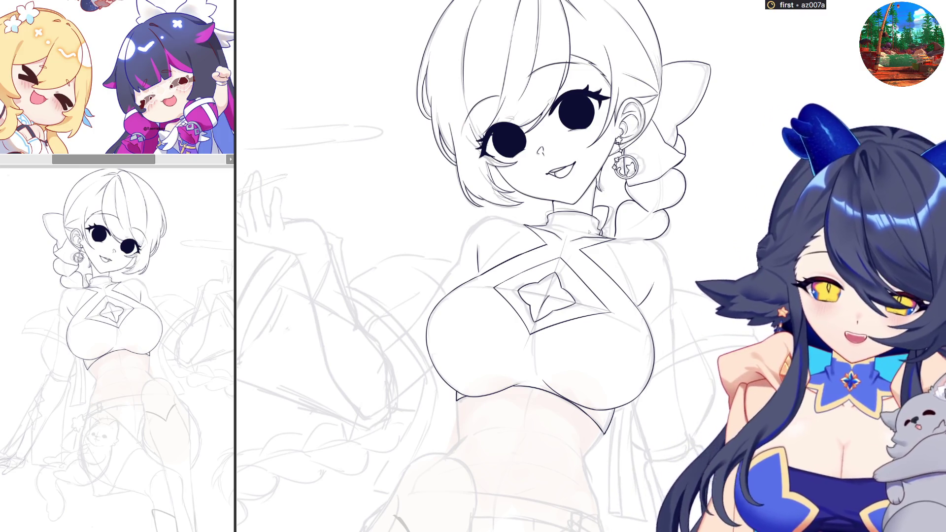
scroll(543, 264, "up", 3)
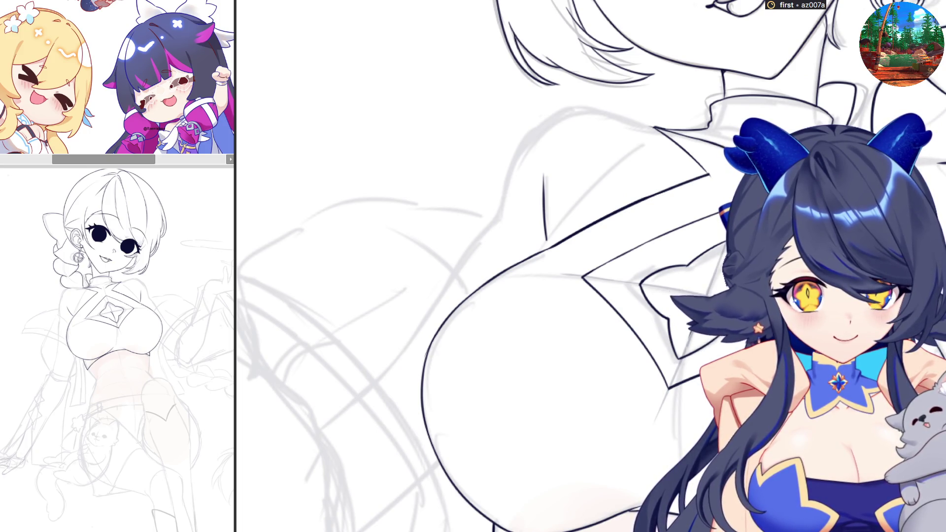
scroll(542, 266, "down", 2)
scroll(542, 266, "up", 1)
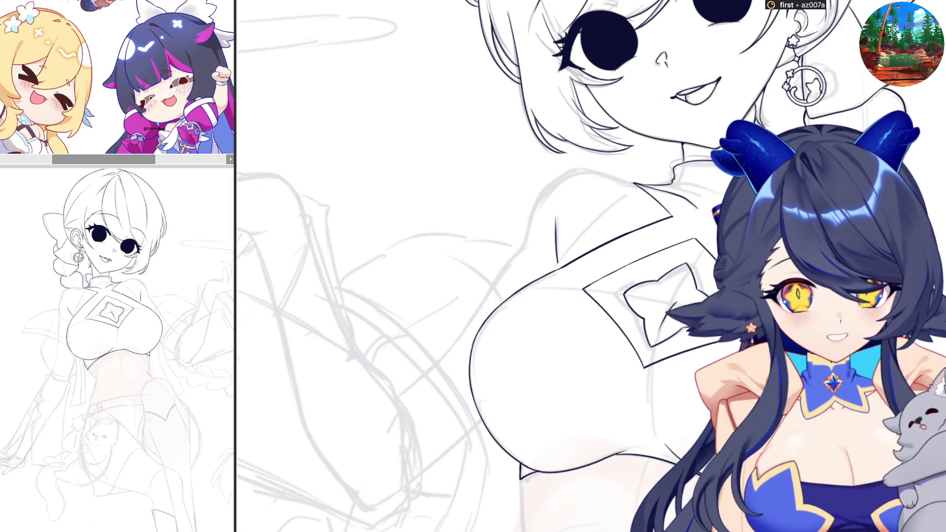
key("ctrl+z")
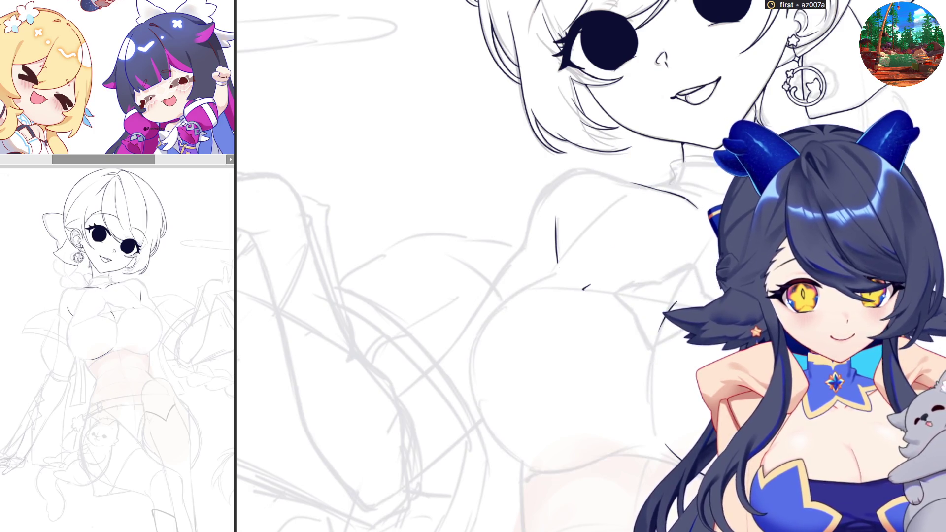
key("ctrl+y")
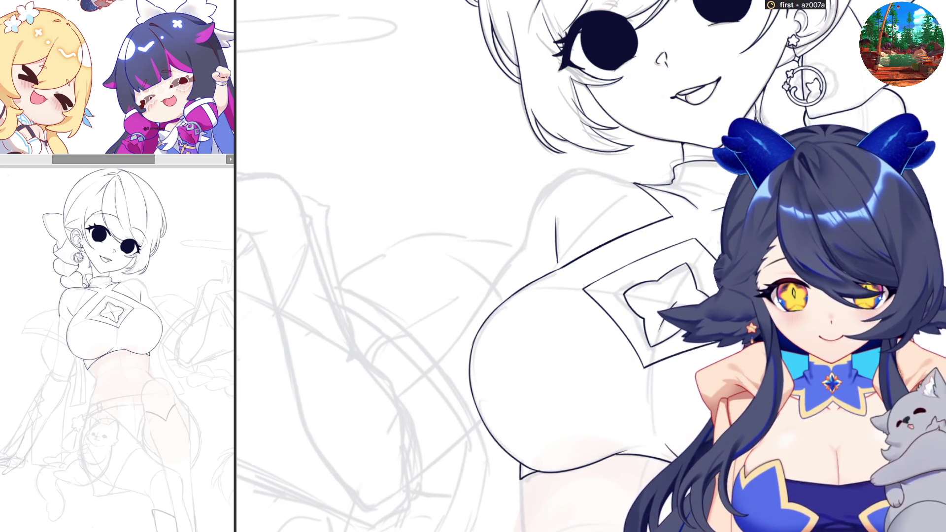
Ink the shoulder line beside the collar down the chest's right side.
key("h")
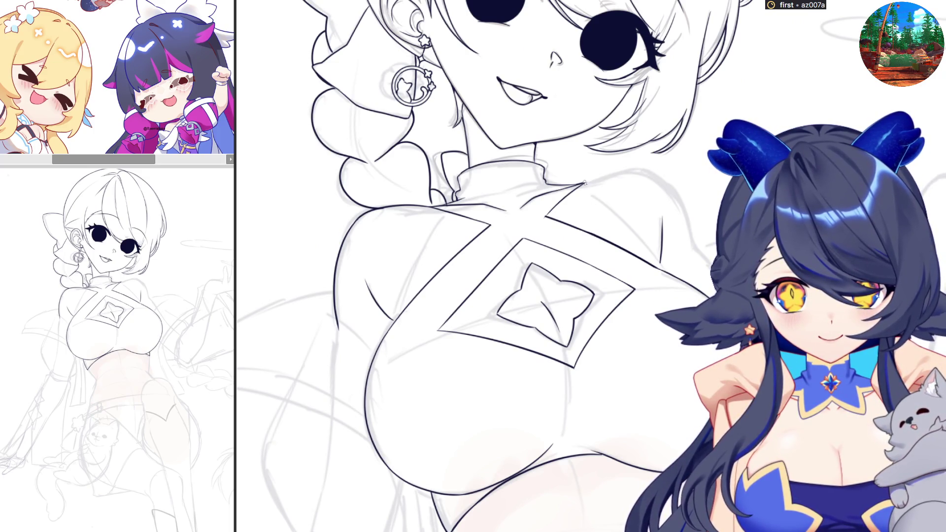
mouse_move(608, 176)
left_mouse_down()
mouse_move(652, 173)
mouse_move(693, 244)
left_mouse_up()
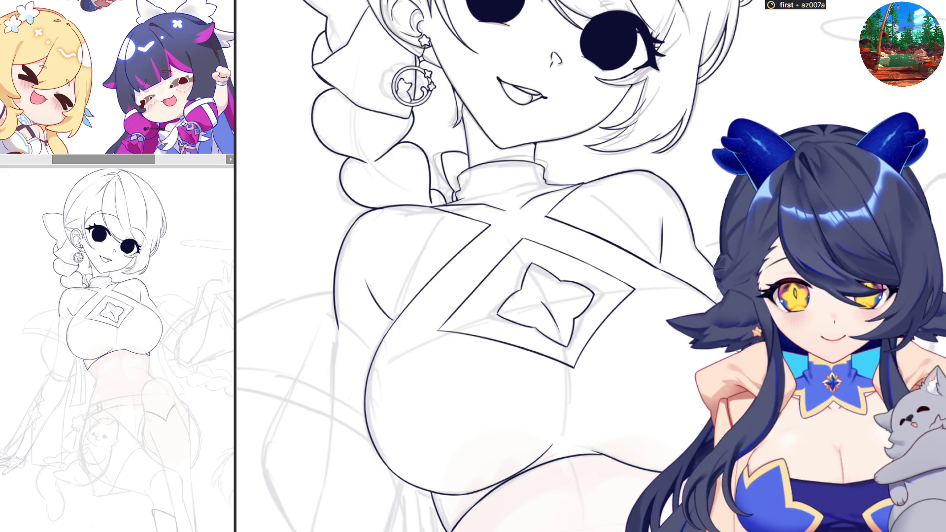
key("h")
scroll(592, 266, "down", 5)
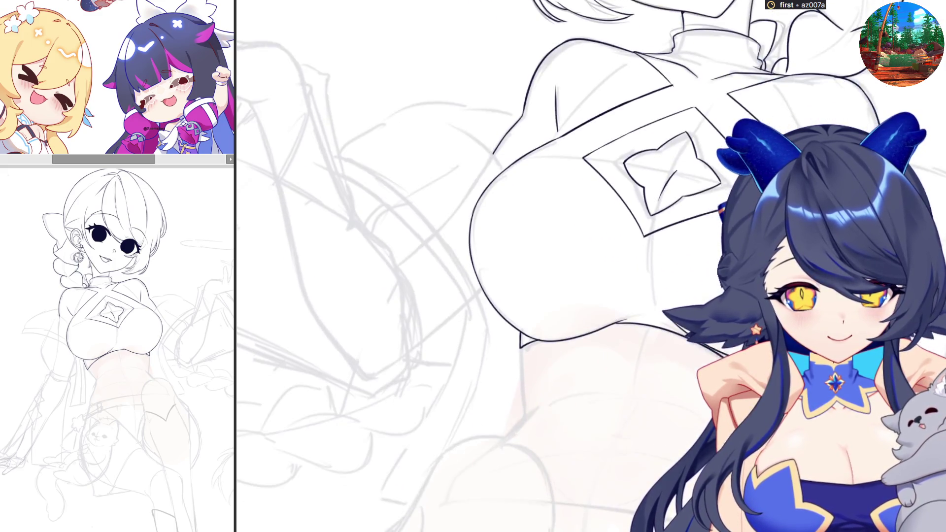
Ink the waist's right outline, redrawing it lower and refining its curved end.
scroll(591, 266, "up", 3)
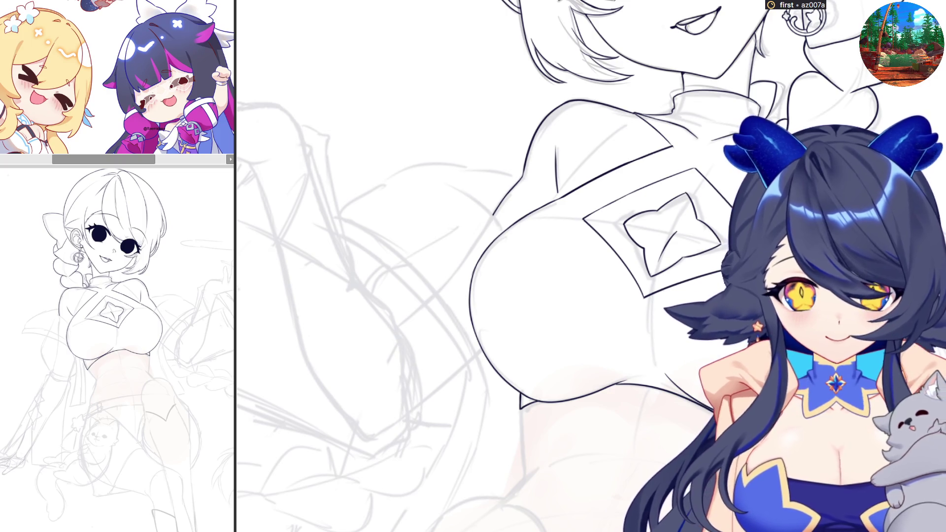
scroll(473, 266, "up", 3)
scroll(473, 266, "up", 3)
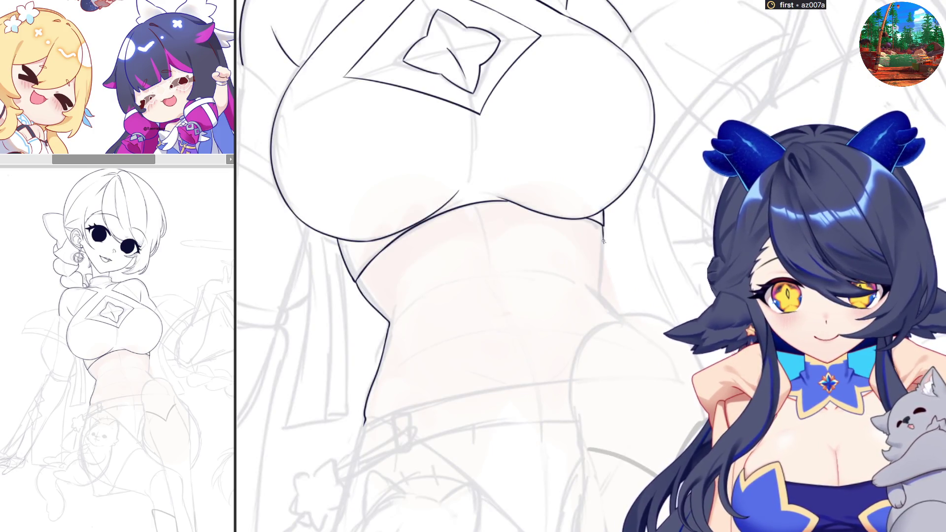
left_click_drag(603, 224, 599, 279)
key("ctrl+z")
mouse_move(603, 226)
left_mouse_down()
mouse_move(608, 308)
mouse_move(622, 324)
left_mouse_up()
key("ctrl+z")
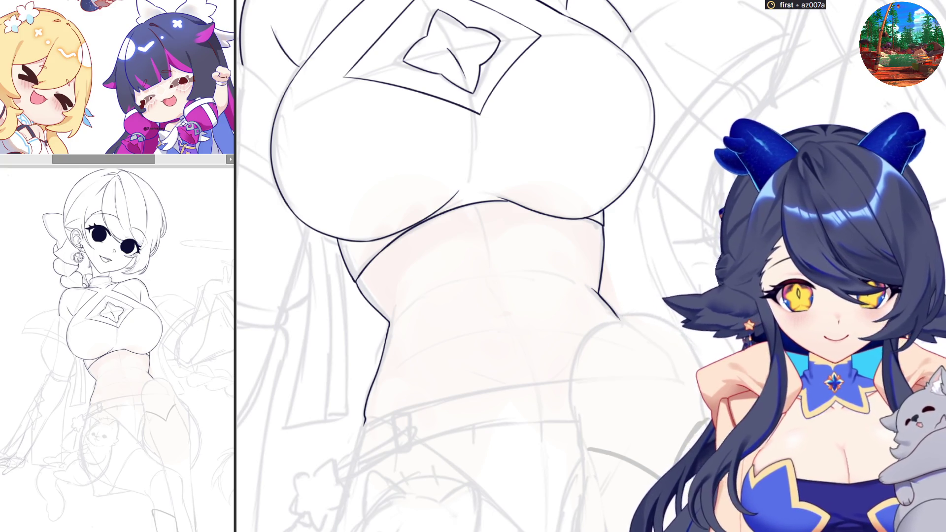
scroll(493, 266, "left", 5)
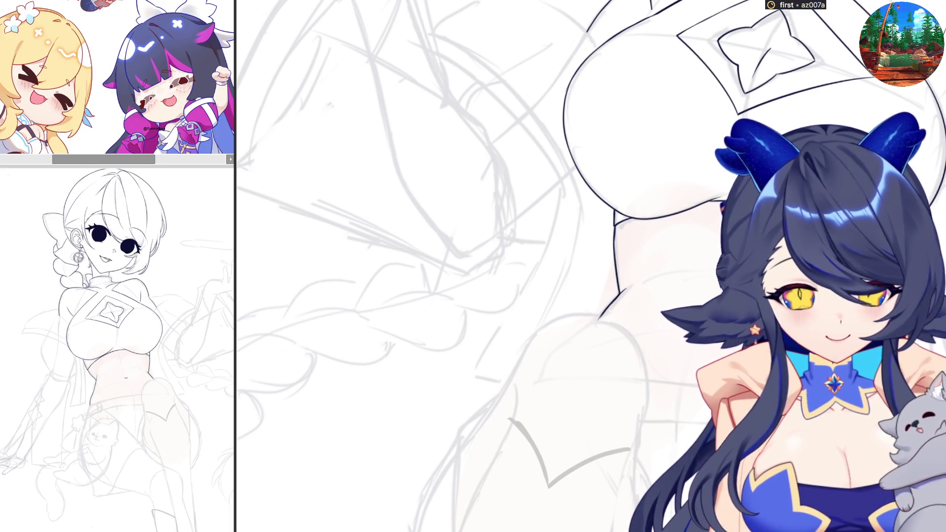
scroll(542, 266, "down", 2)
Flip the canvas horizontally and zoom in on the braid and hip sketch.
key("h")
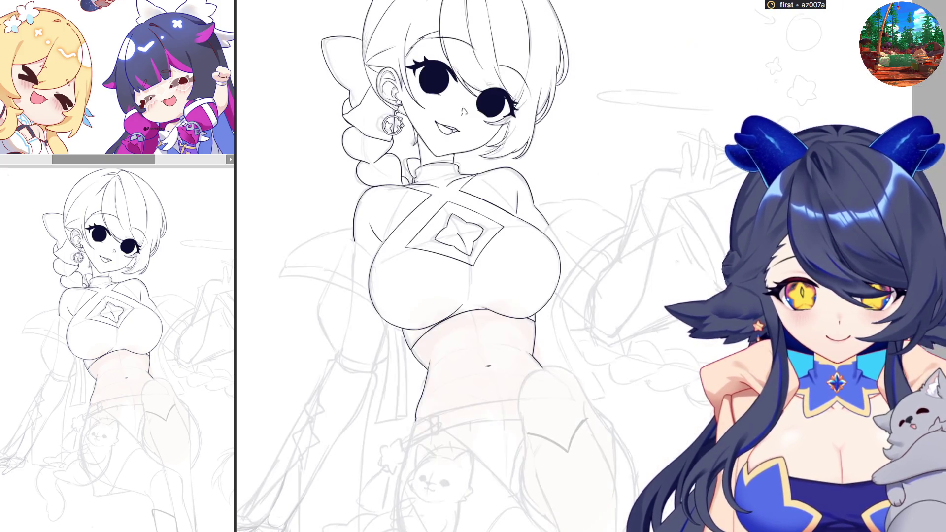
key("h")
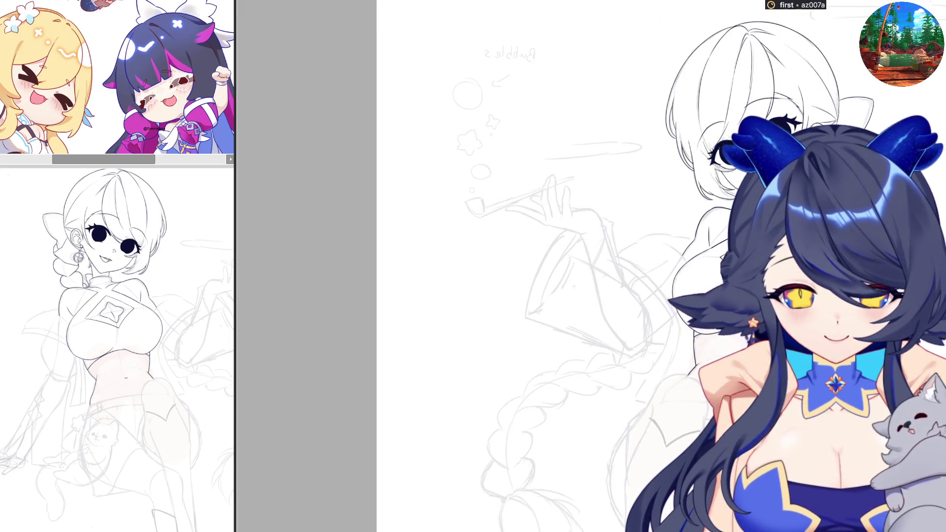
scroll(493, 266, "up", 2)
scroll(541, 266, "down", 3)
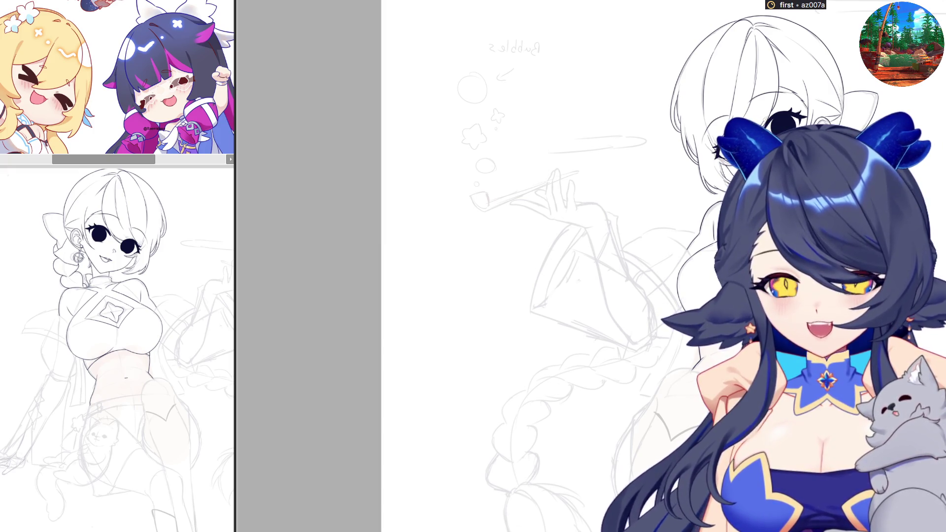
scroll(542, 394, "up", 5)
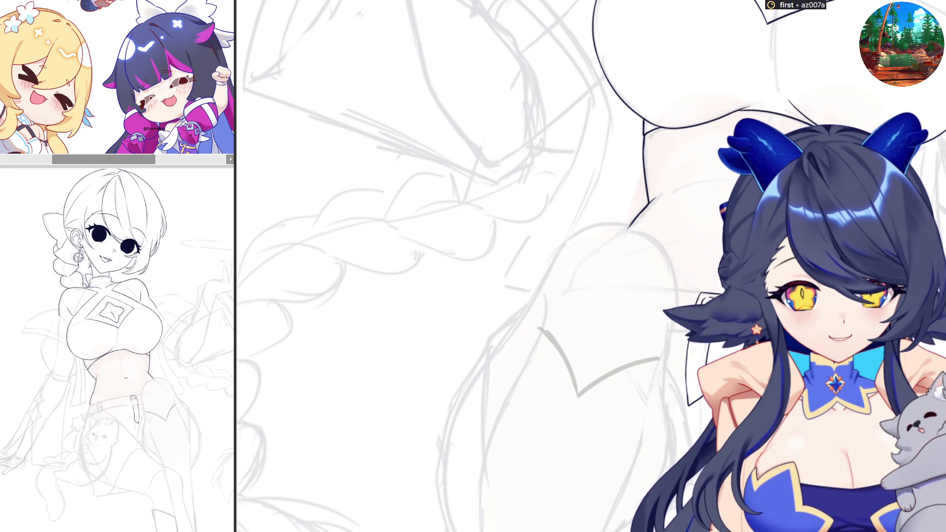
Shrink the brush and draw the belt's upper line across the hips.
mouse_move(542, 179)
left_mouse_down()
mouse_move(675, 311)
mouse_move(618, 253)
mouse_move(664, 272)
left_mouse_up()
key("ctrl+z")
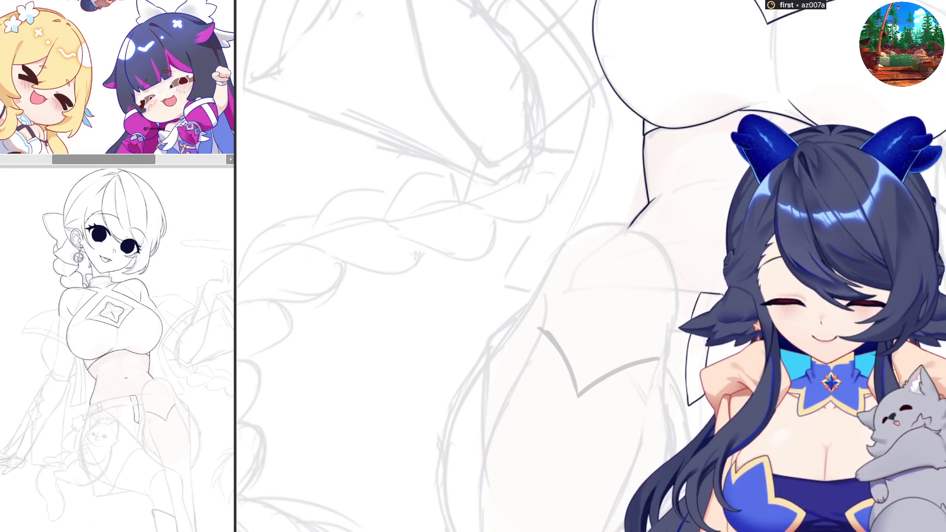
mouse_move(608, 243)
left_mouse_down()
mouse_move(622, 266)
mouse_move(611, 246)
left_mouse_up()
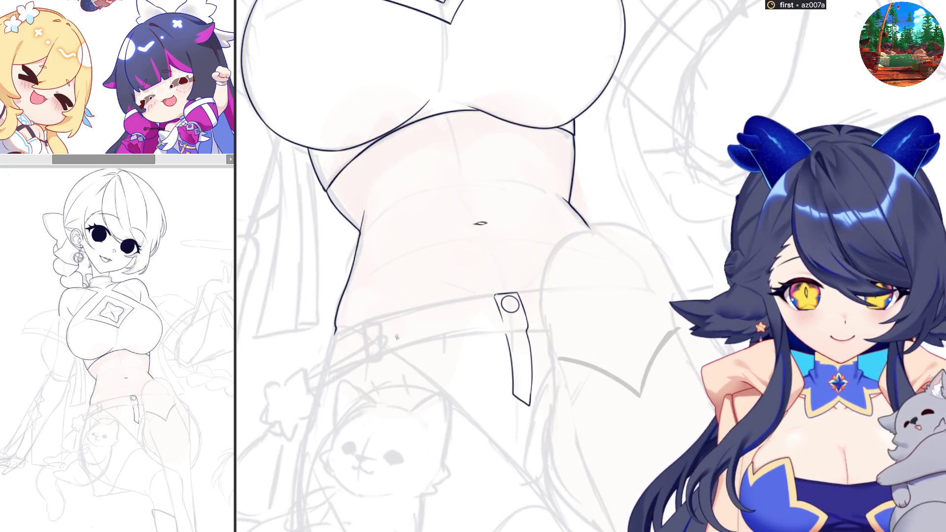
left_click_drag(336, 330, 557, 292)
key("ctrl+z")
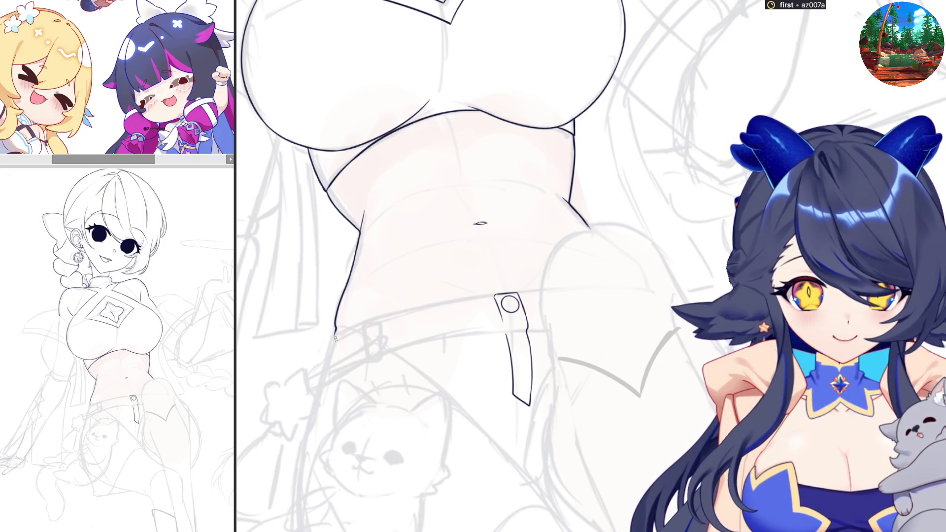
left_click_drag(335, 338, 559, 290)
key("h")
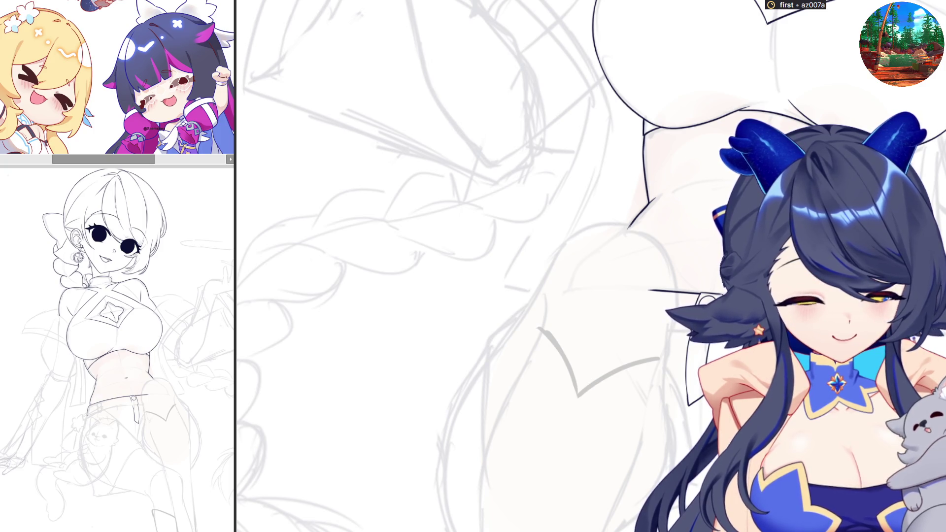
Ink the belt's lower edge across the hips and start transforming the selected strap.
left_click_drag(325, 372, 566, 330)
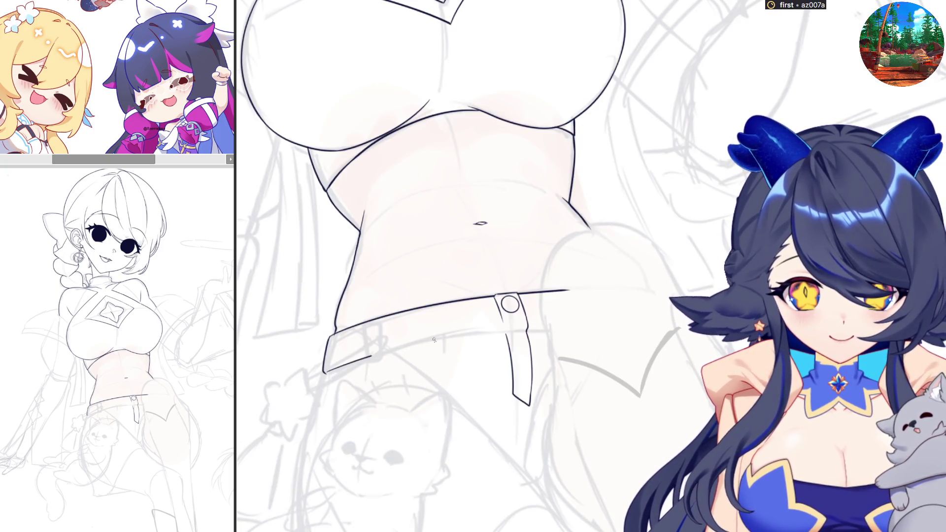
key("ctrl+z")
left_click_drag(325, 372, 565, 333)
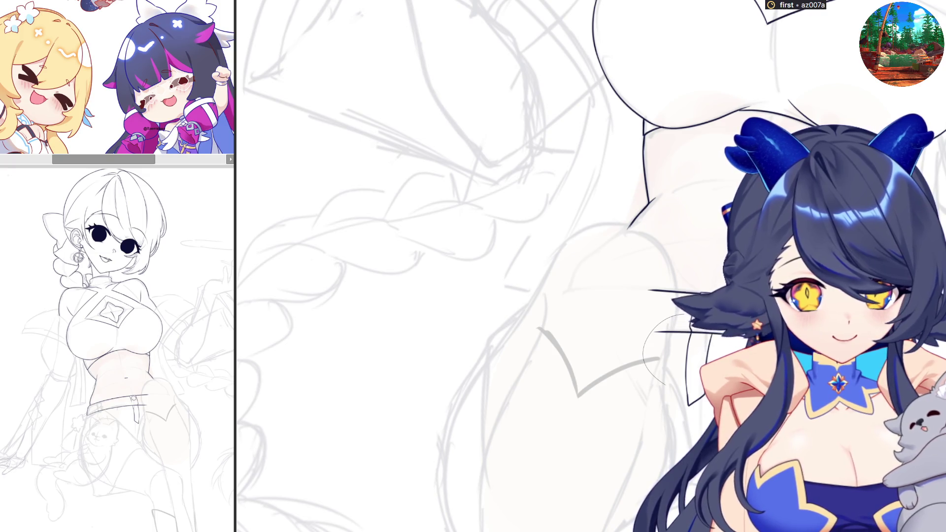
key("ctrl+t")
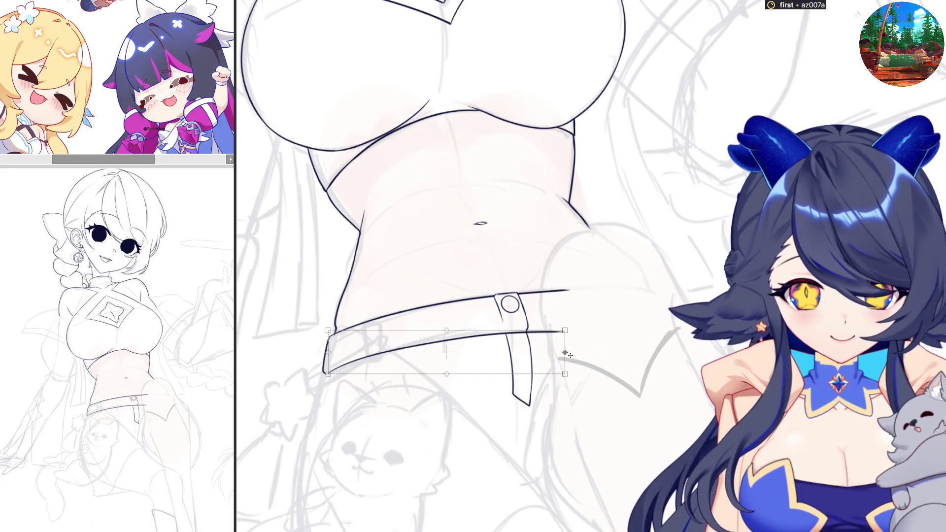
Fit the belt strap to the belt and trim the belt's right ends.
left_click_drag(562, 354, 570, 351)
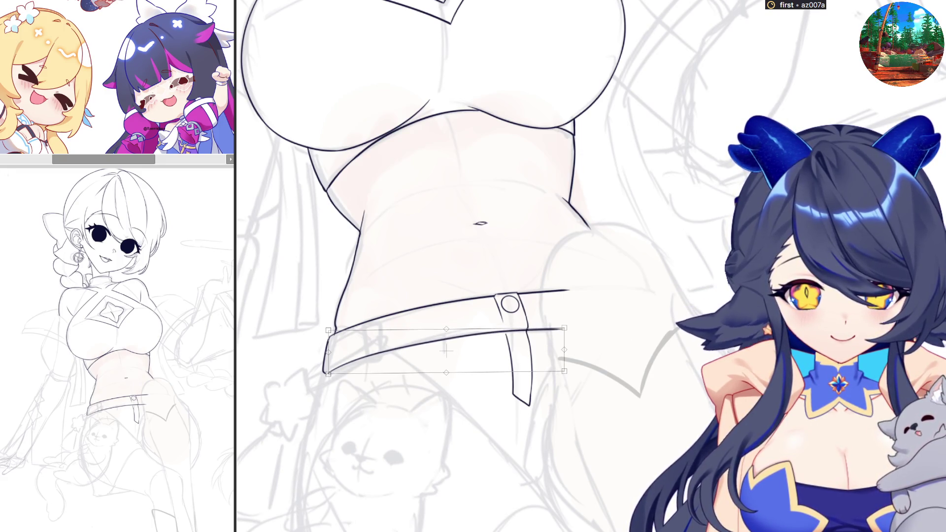
key("Return")
key("h")
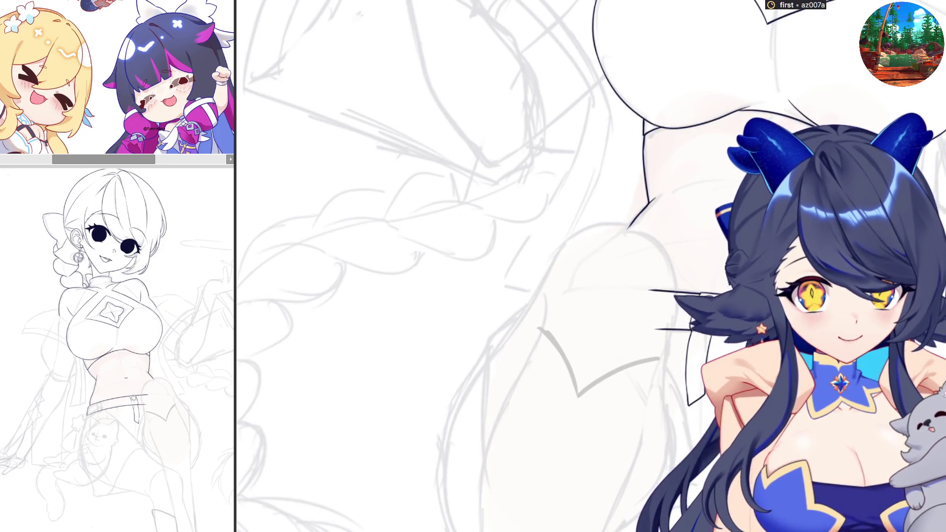
key("h")
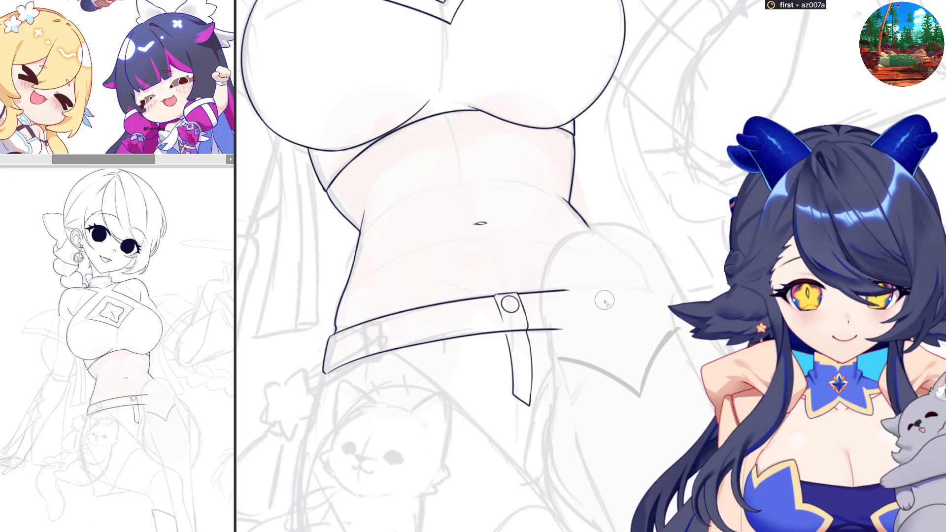
left_click_drag(545, 292, 547, 329)
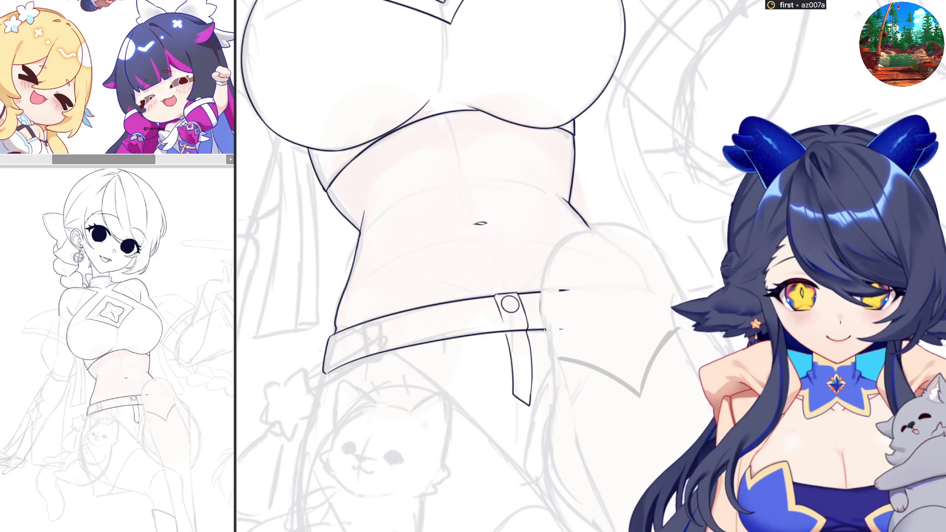
left_click_drag(583, 341, 569, 294)
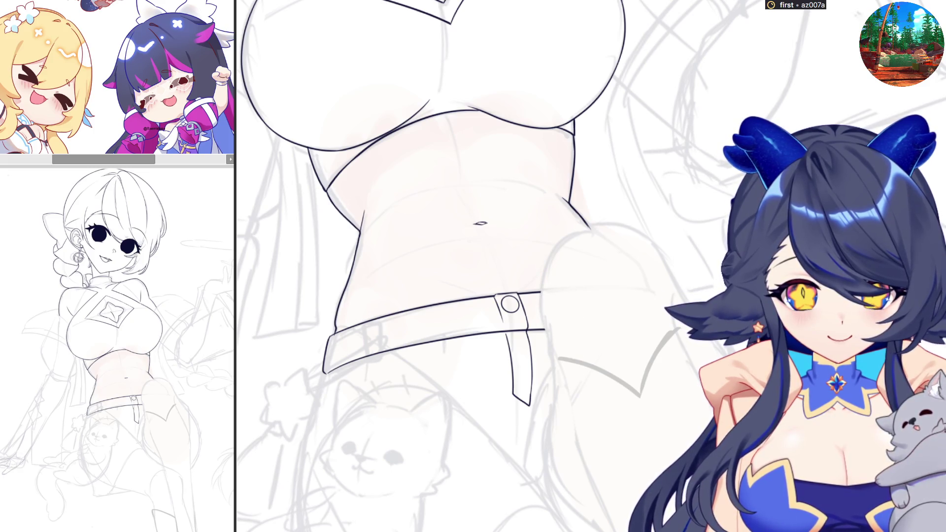
Redraw the hip outline curving down to the right past the belt.
left_click_drag(567, 235, 551, 252)
left_click_drag(540, 303, 549, 350)
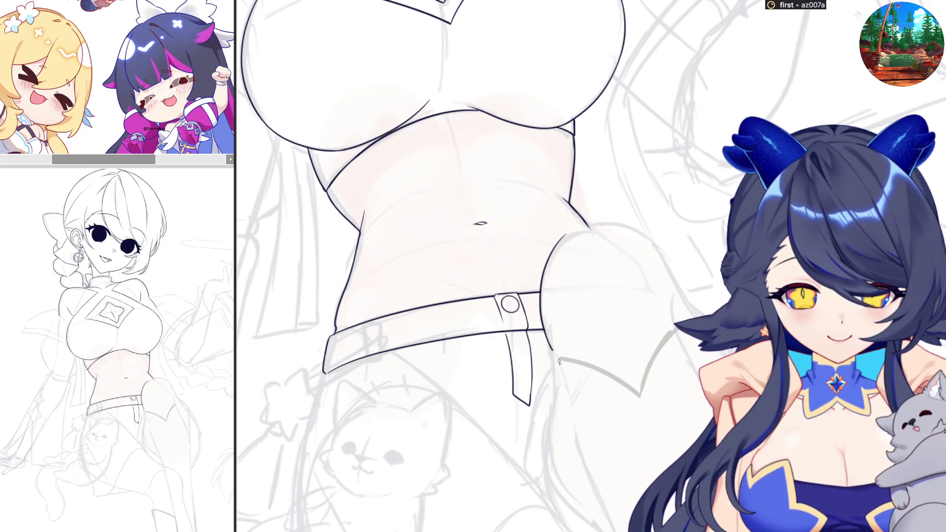
left_click_drag(566, 235, 590, 224)
key("ctrl+z")
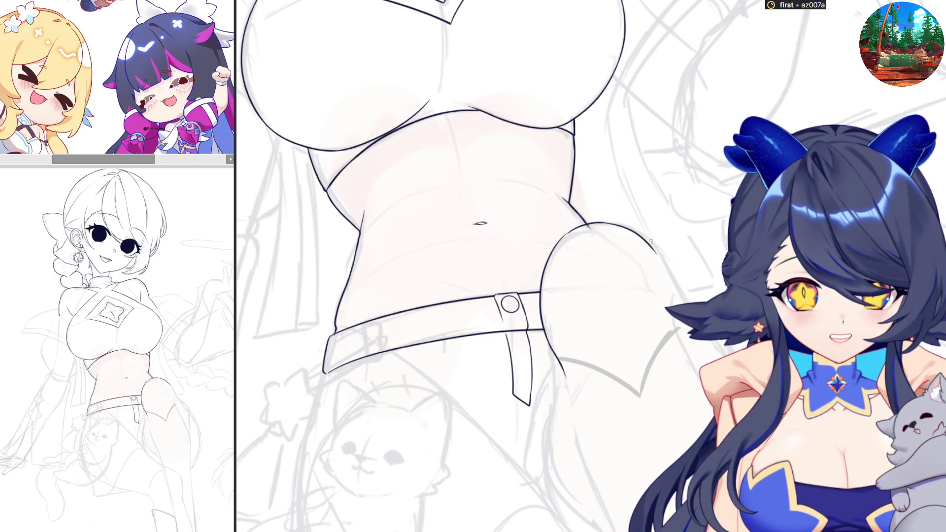
key("ctrl+z")
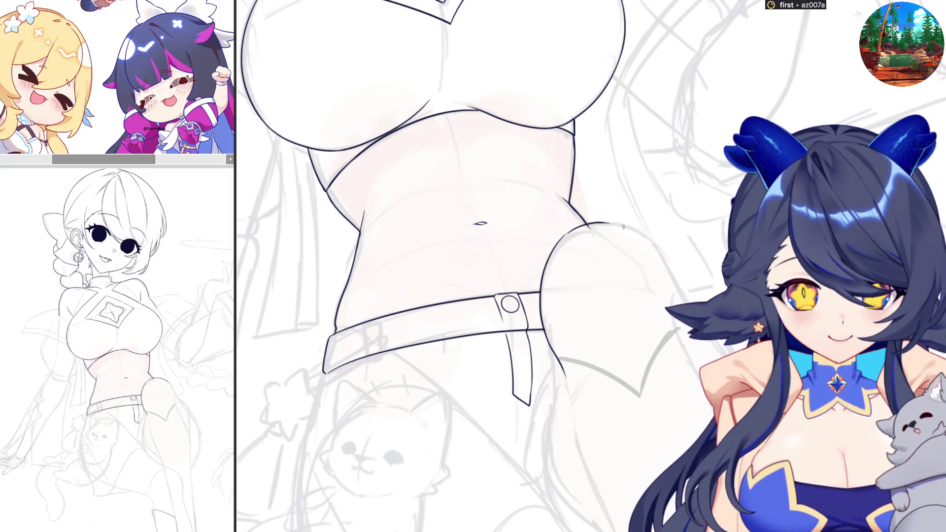
mouse_move(622, 225)
left_mouse_down()
mouse_move(661, 254)
mouse_move(686, 303)
left_mouse_up()
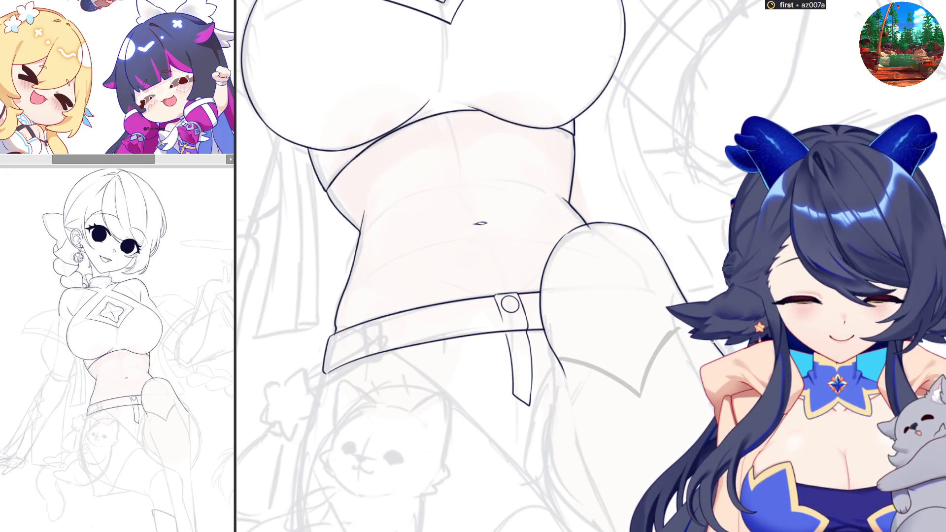
scroll(557, 284, "up", 2)
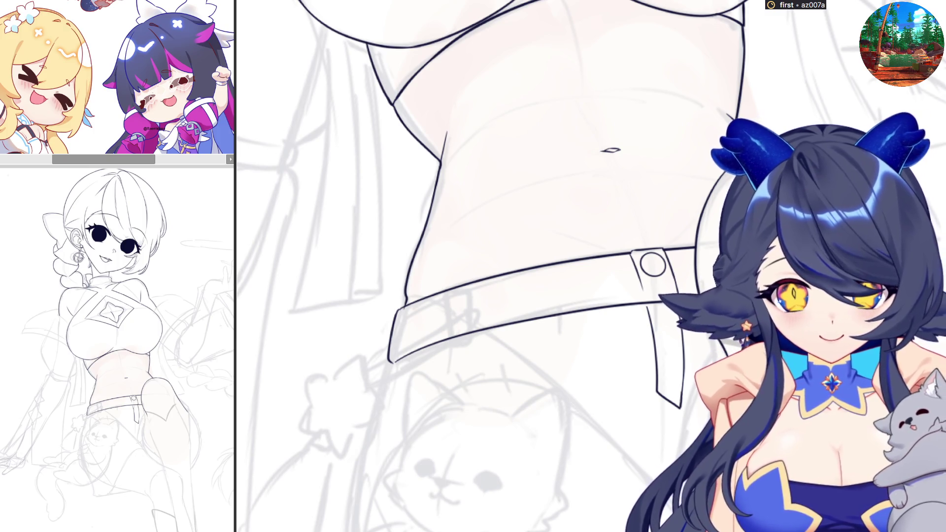
key("ctrl+minus")
key("ctrl+minus")
key("ctrl+minus")
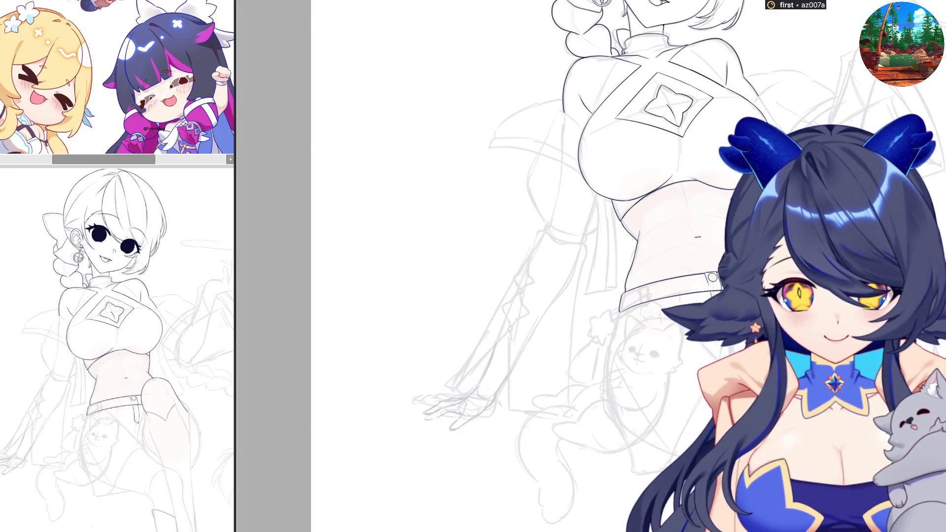
scroll(507, 360, "up", 3)
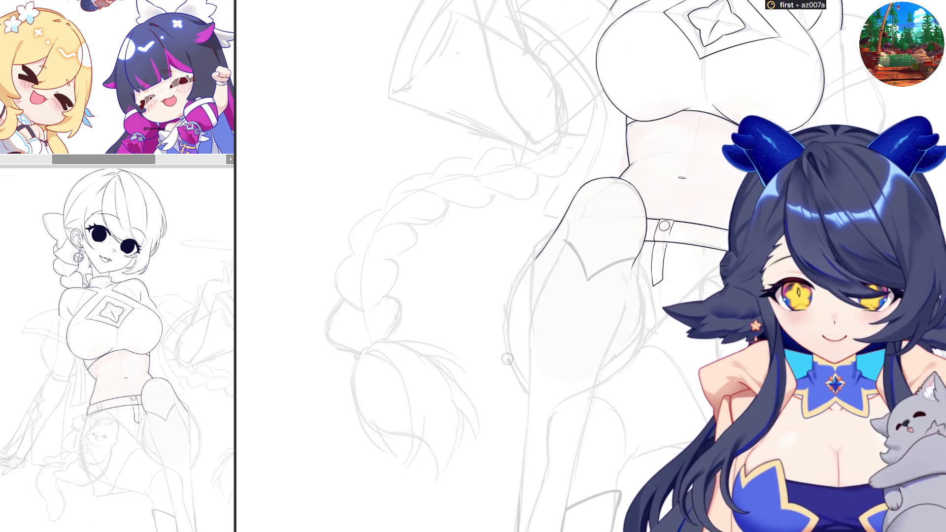
left_click_drag(582, 320, 599, 343)
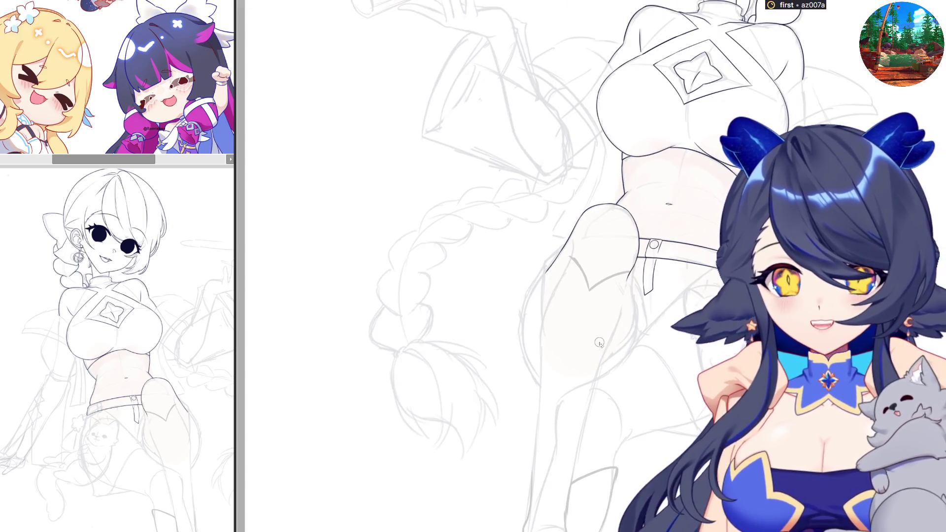
scroll(546, 287, "down", 3)
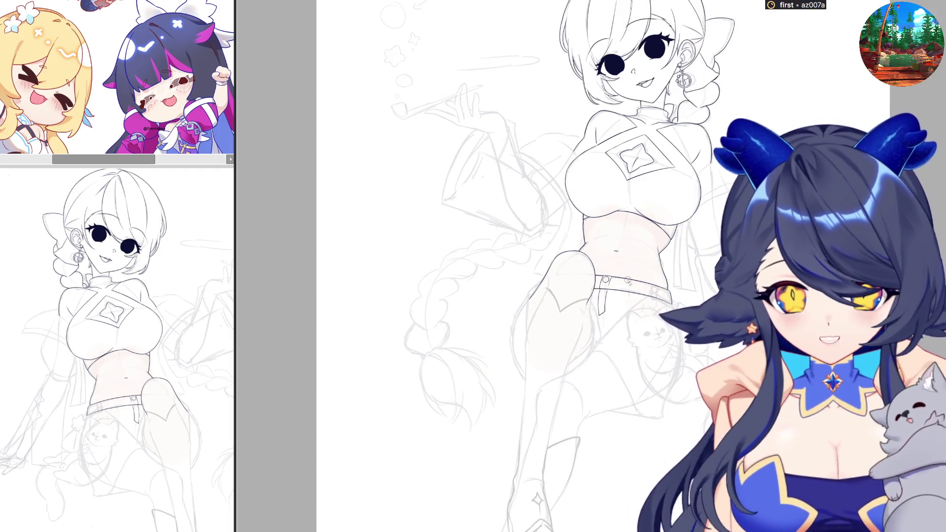
key("h")
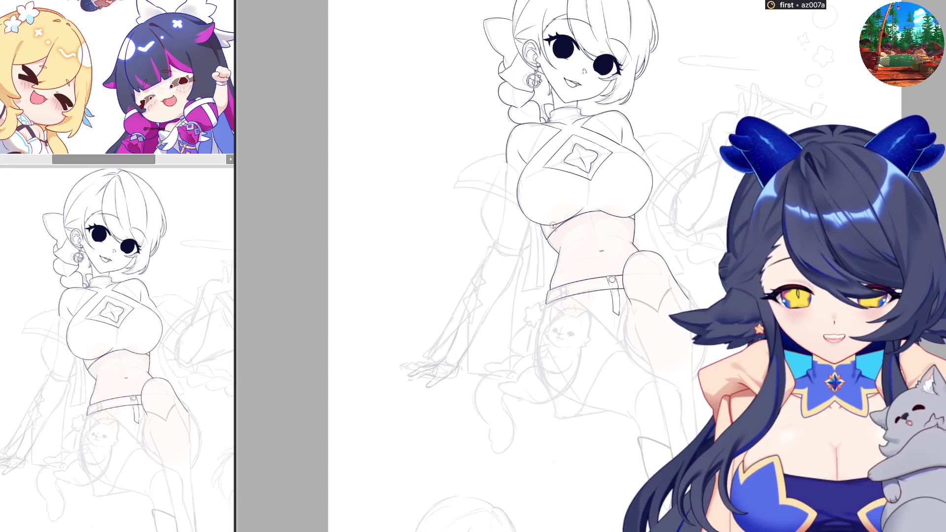
key("h")
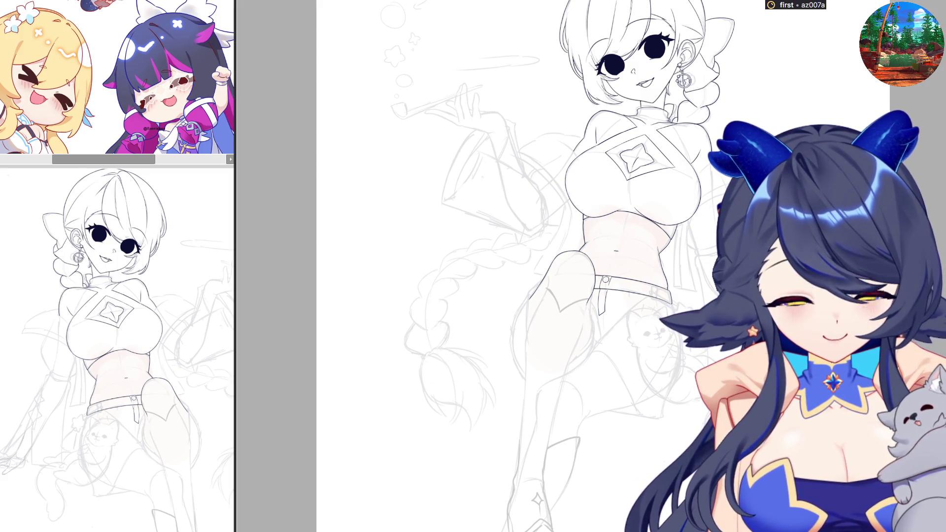
key("ctrl+0")
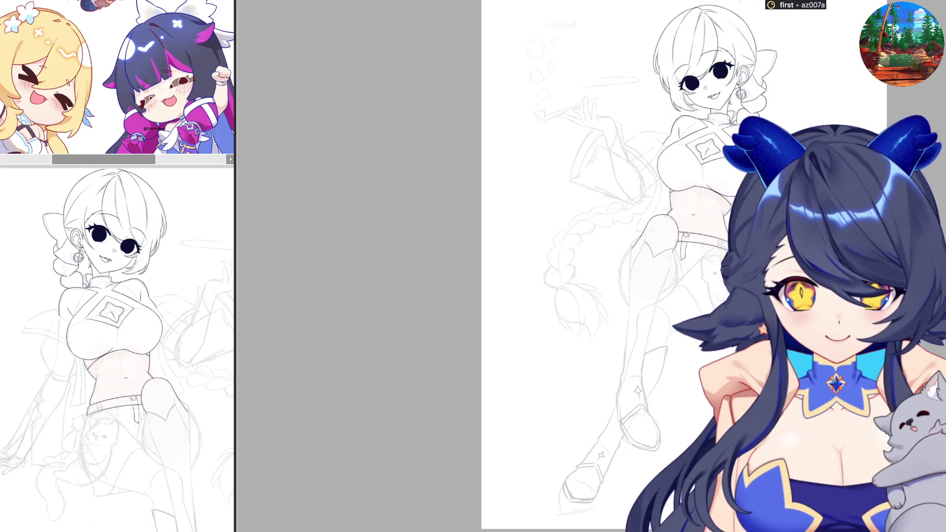
Mirror the view and bring back the darker lineart and skin-tone shading.
scroll(663, 228, "up", 3)
key("m")
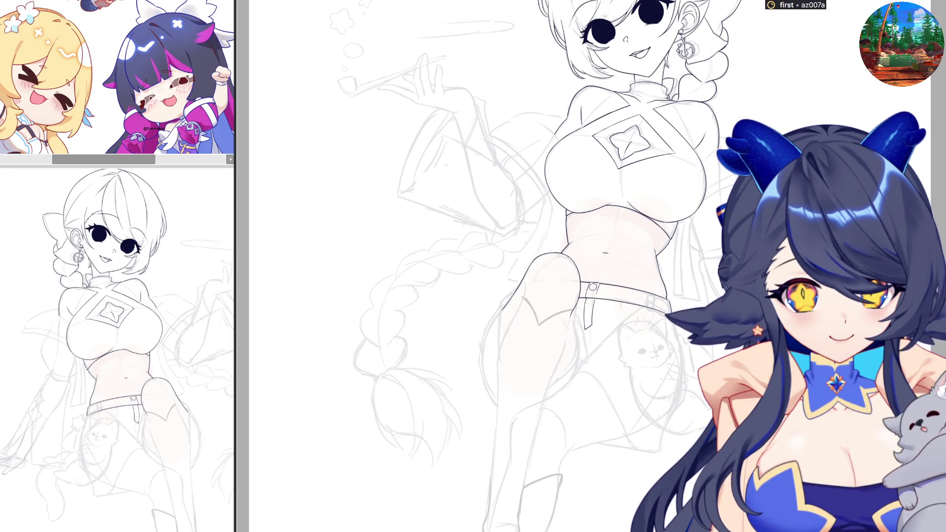
scroll(646, 256, "down", 3)
scroll(646, 256, "up", 5)
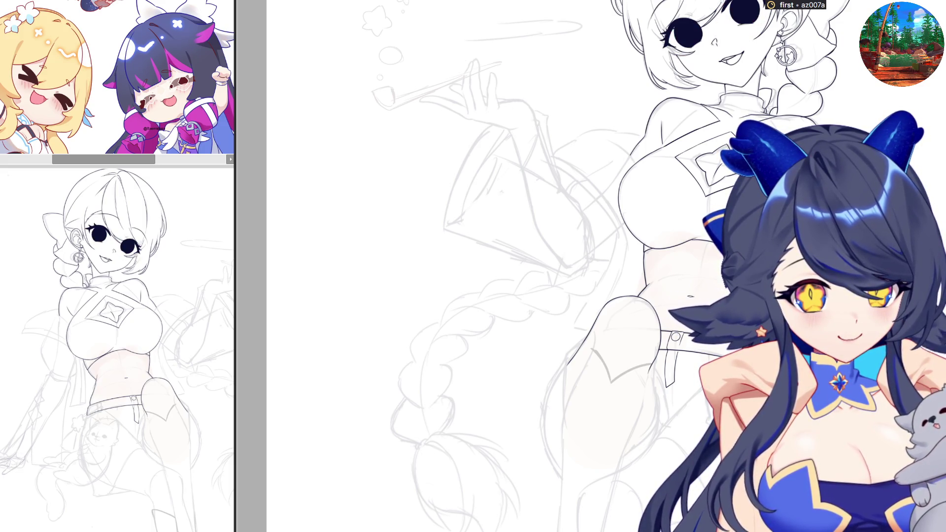
key("ctrl+z")
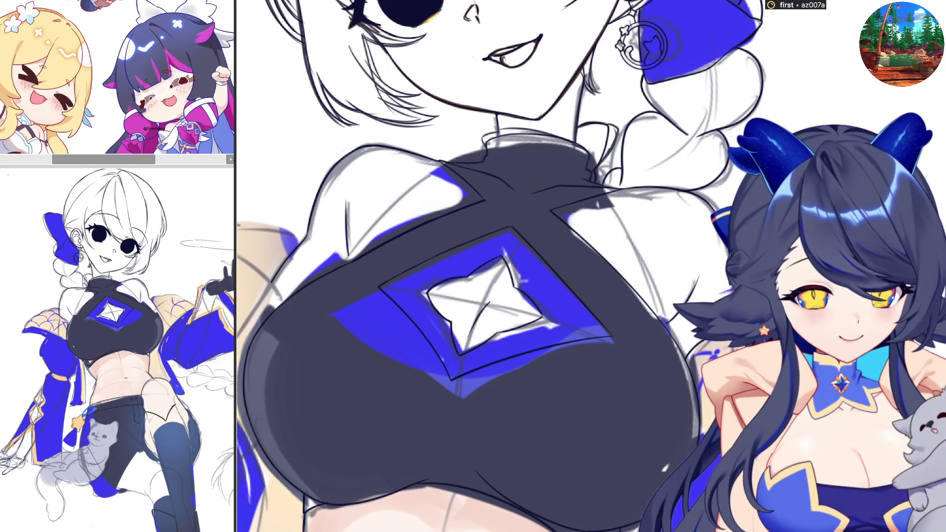
key("h")
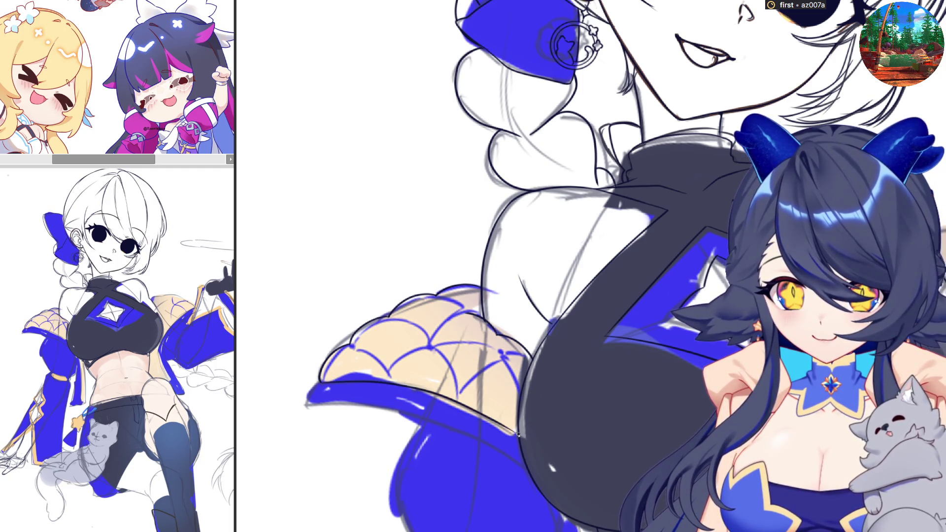
key("h")
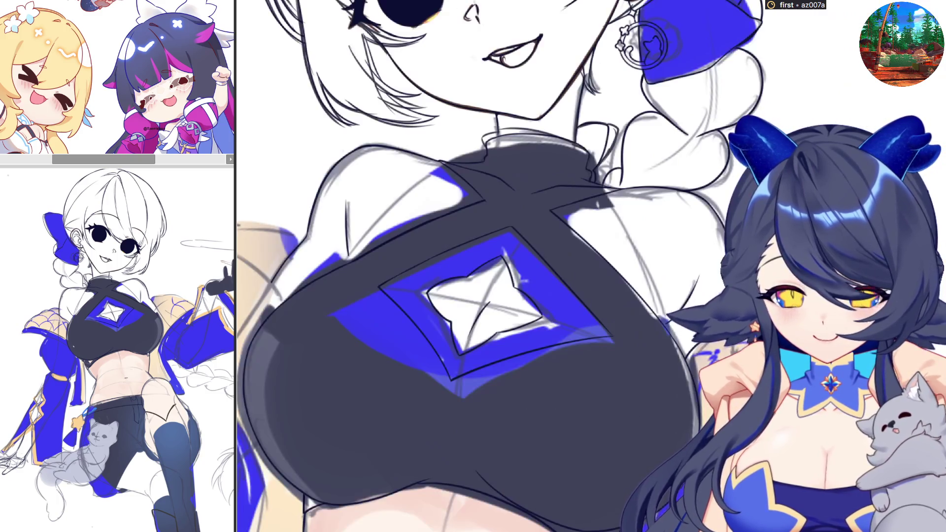